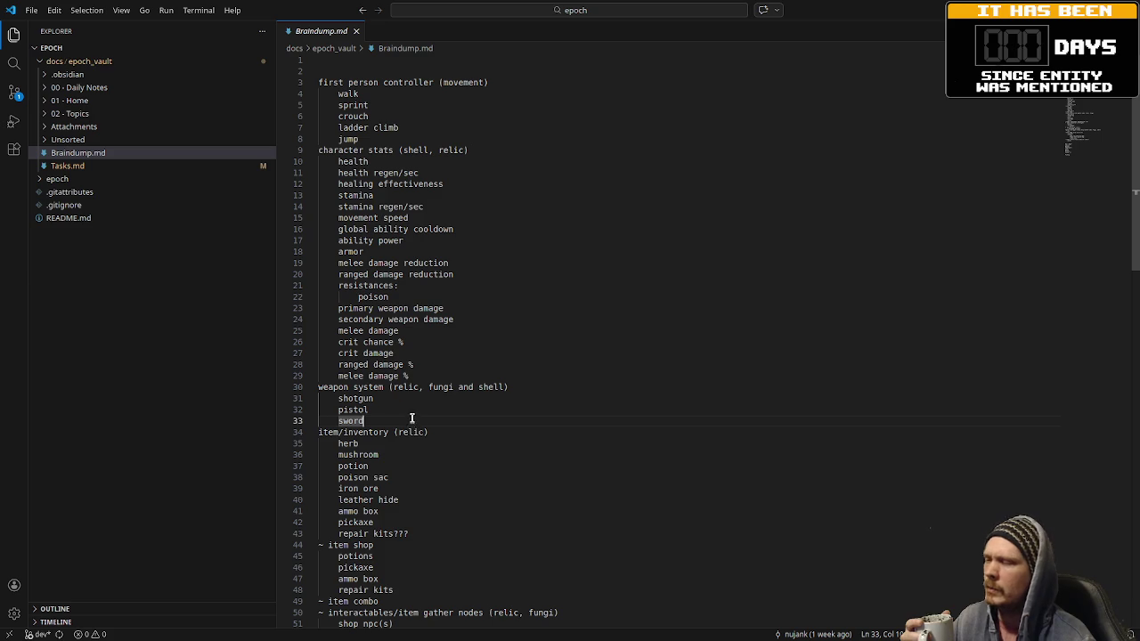
Step: Highlight every mention of 'relic' in the notes
click(421, 433)
scroll(431, 455, down, 3)
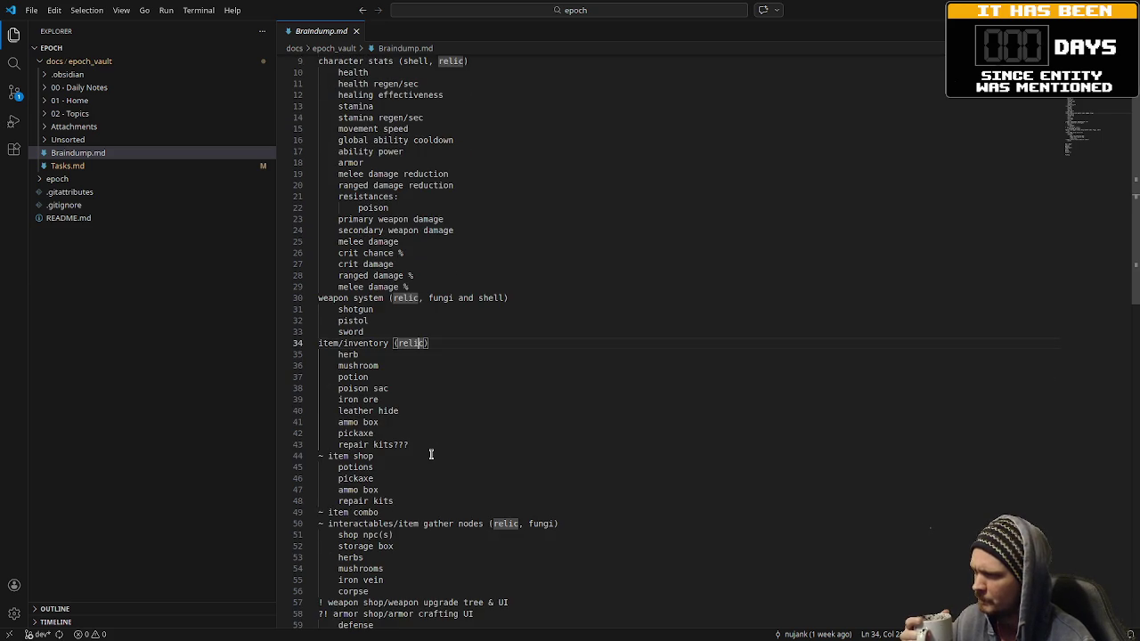
scroll(431, 454, down, 1)
key(ctrl+Left)
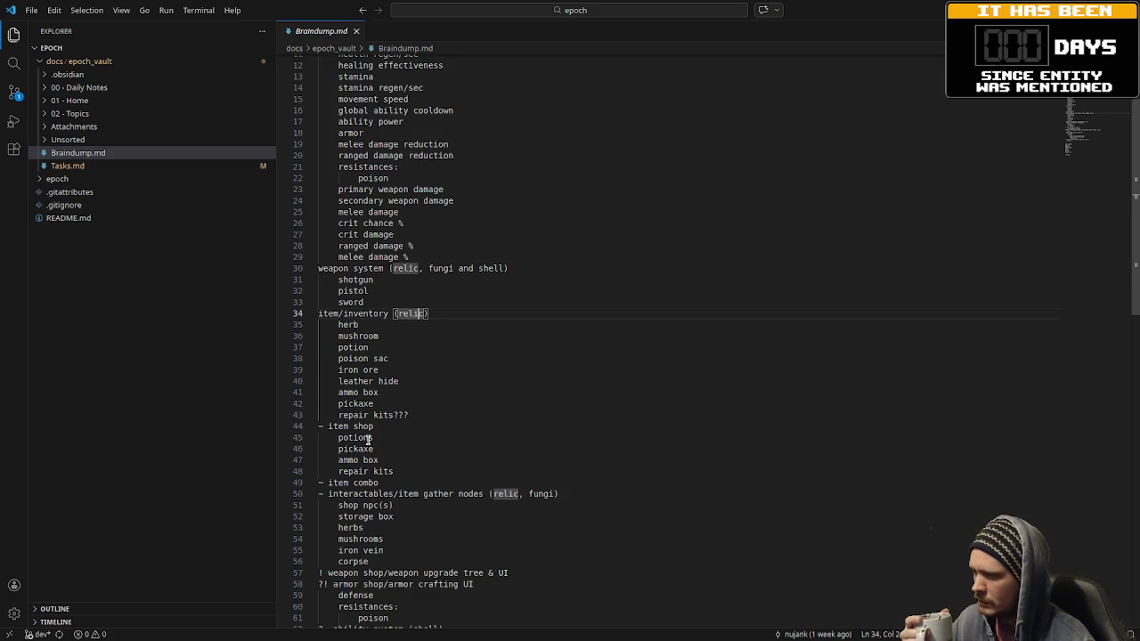
Step: Select the word 'interactables' on line 50 and scroll through the surrounding notes
double_click(368, 494)
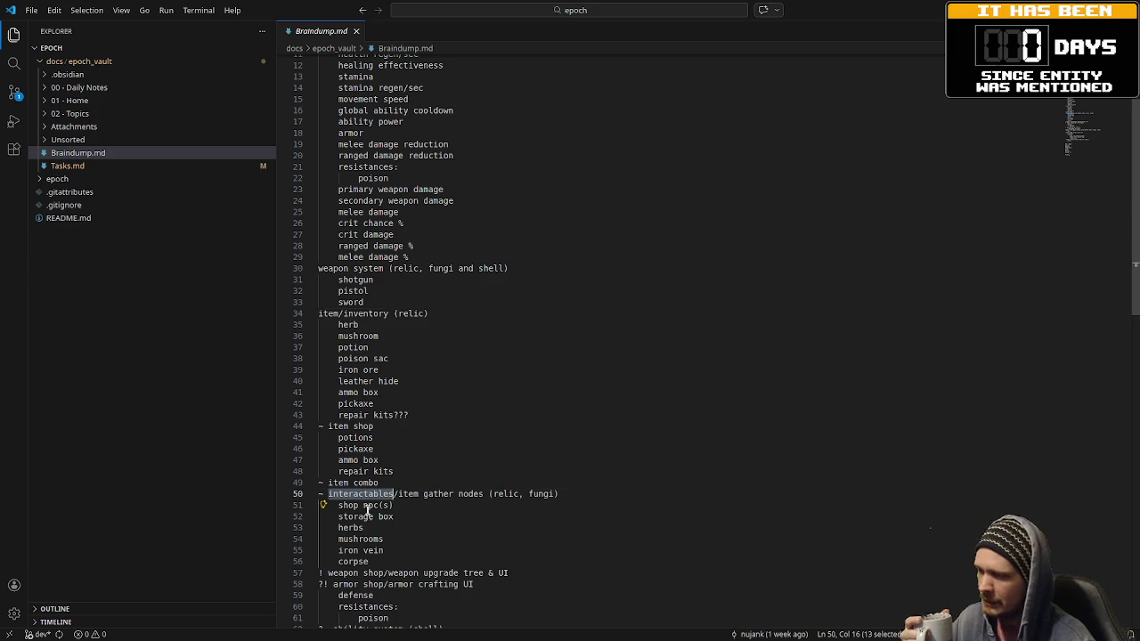
scroll(368, 517, down, 5)
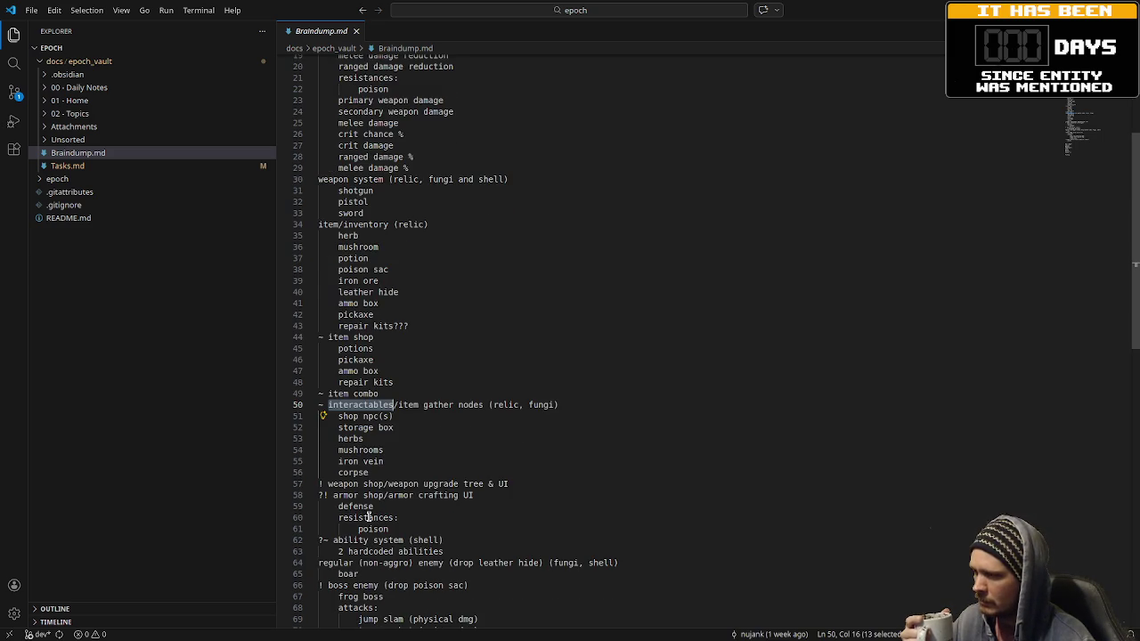
scroll(367, 517, down, 1)
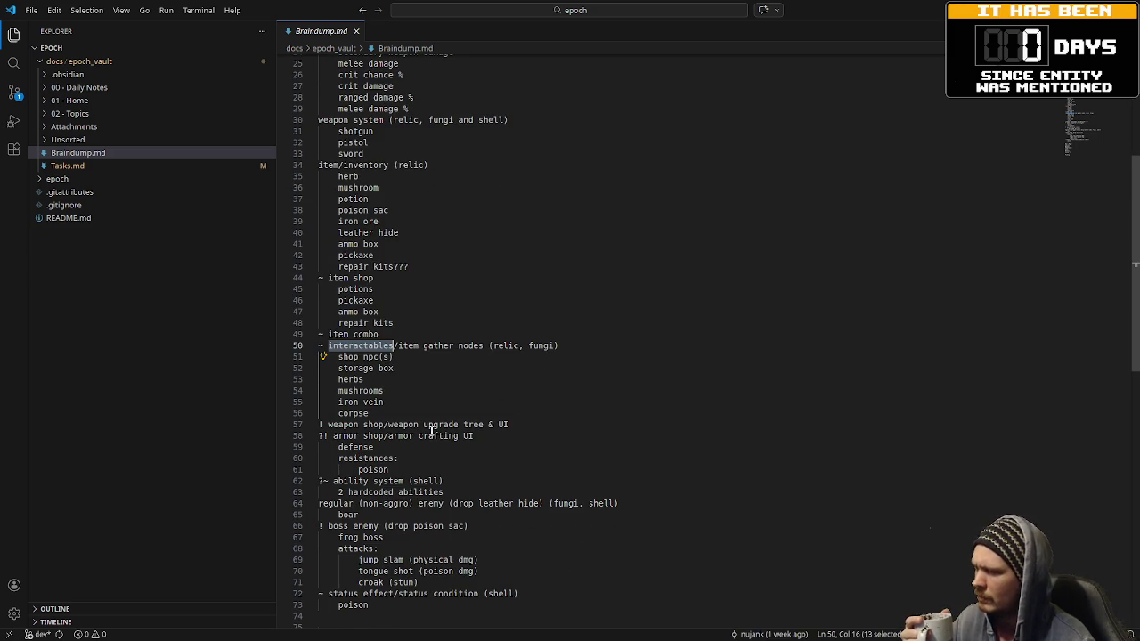
scroll(433, 435, up, 8)
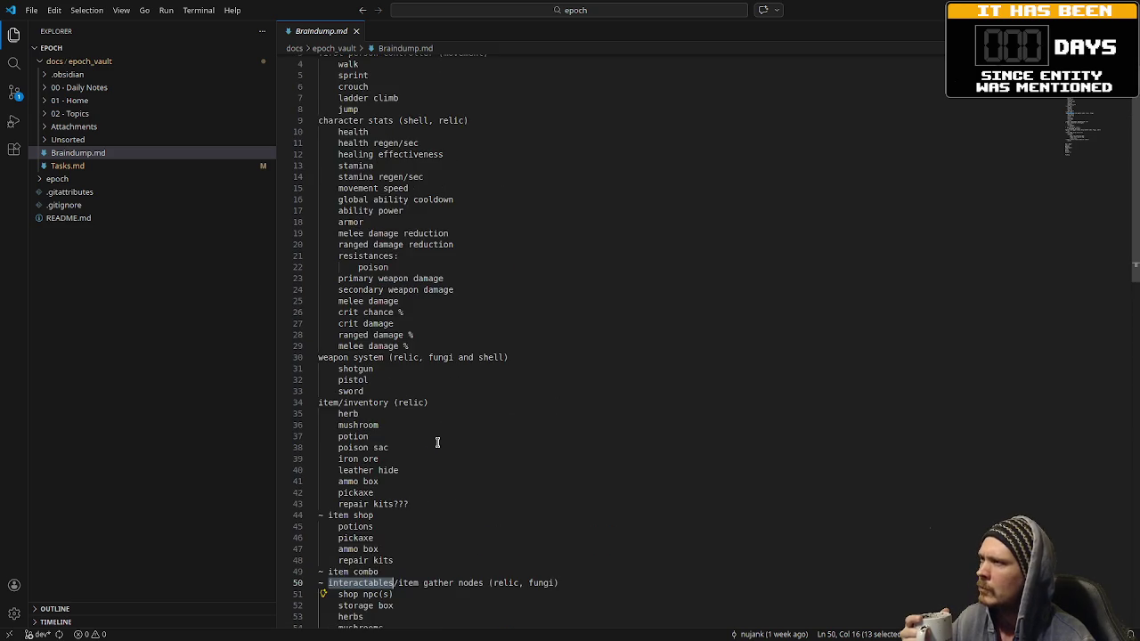
scroll(437, 443, up, 1)
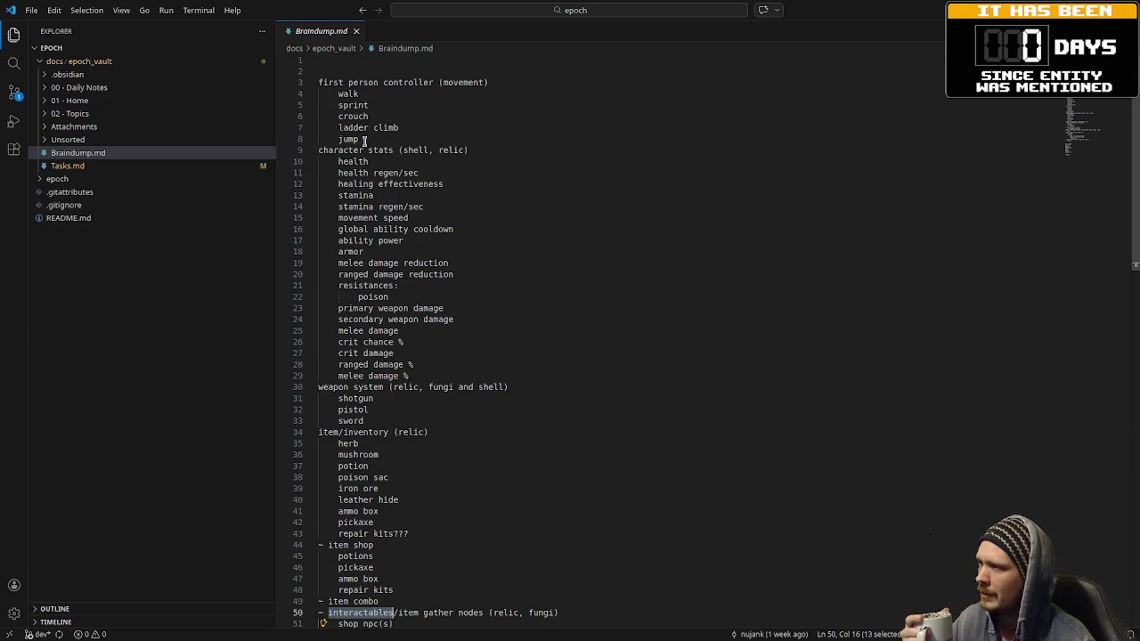
scroll(405, 345, down, 4)
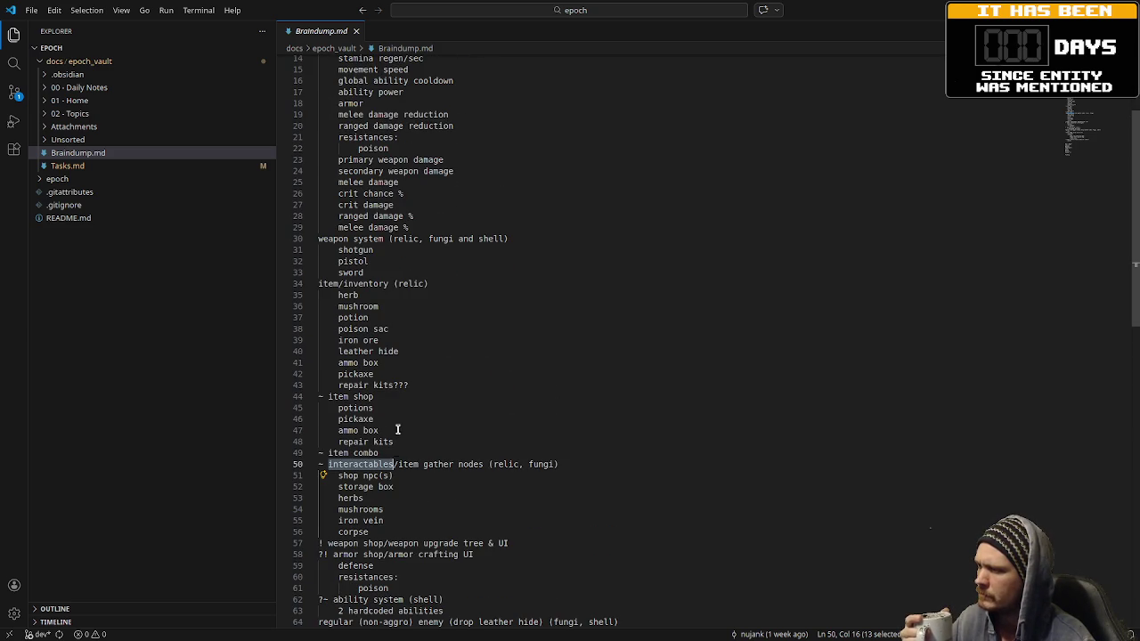
Step: Review the notes, selecting 'corpse' on line 56 and highlighting every mention of 'poison'
double_click(379, 532)
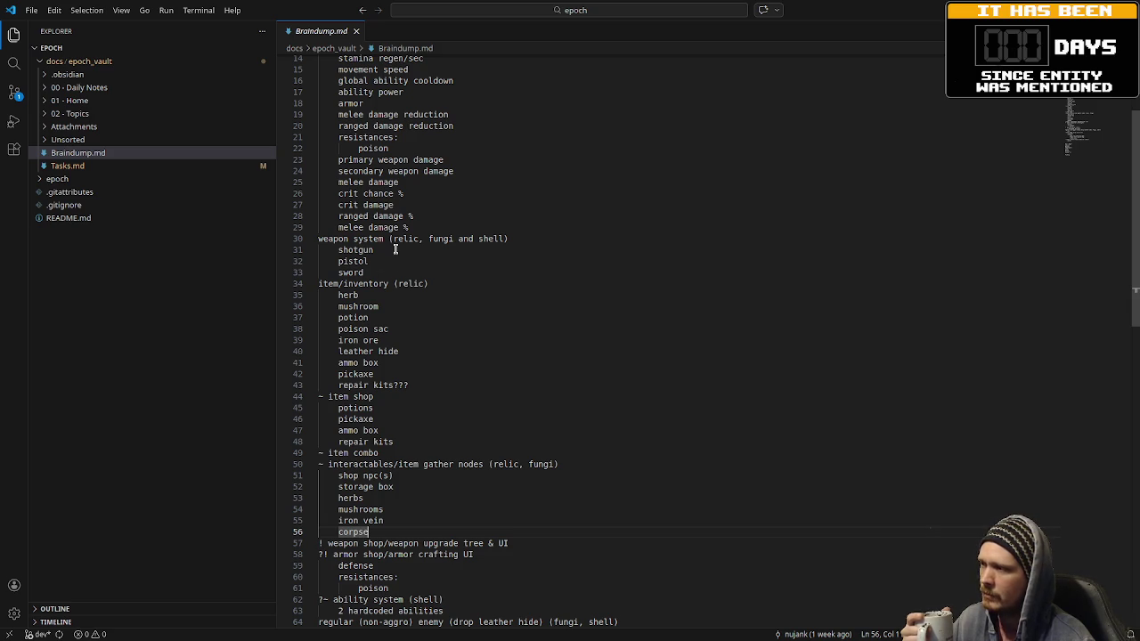
scroll(442, 193, up, 2)
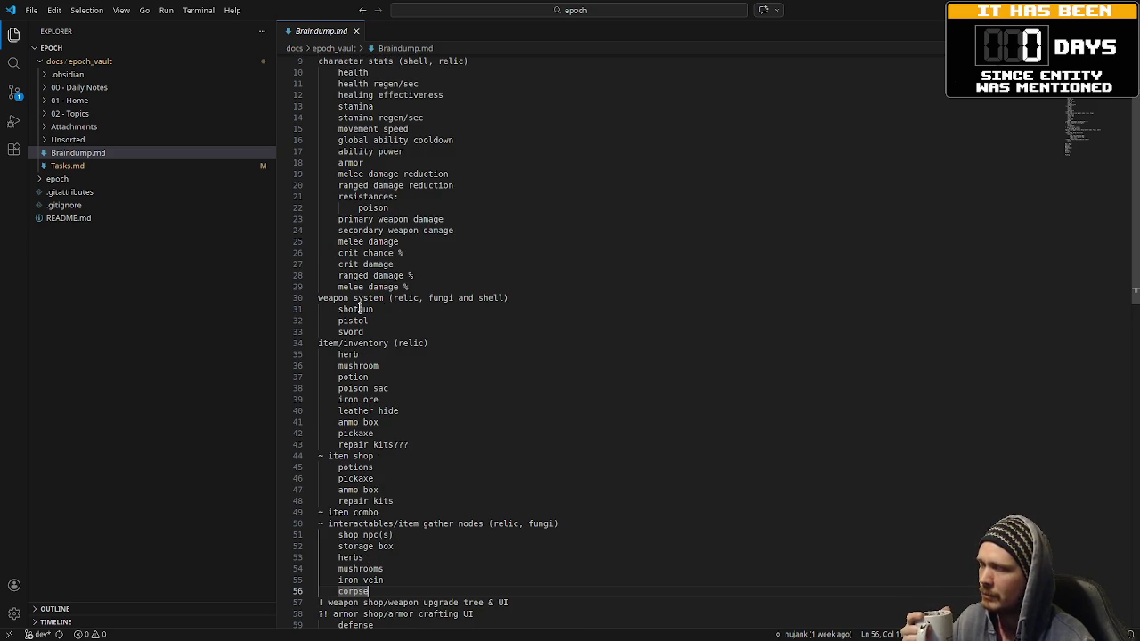
scroll(379, 333, down, 2)
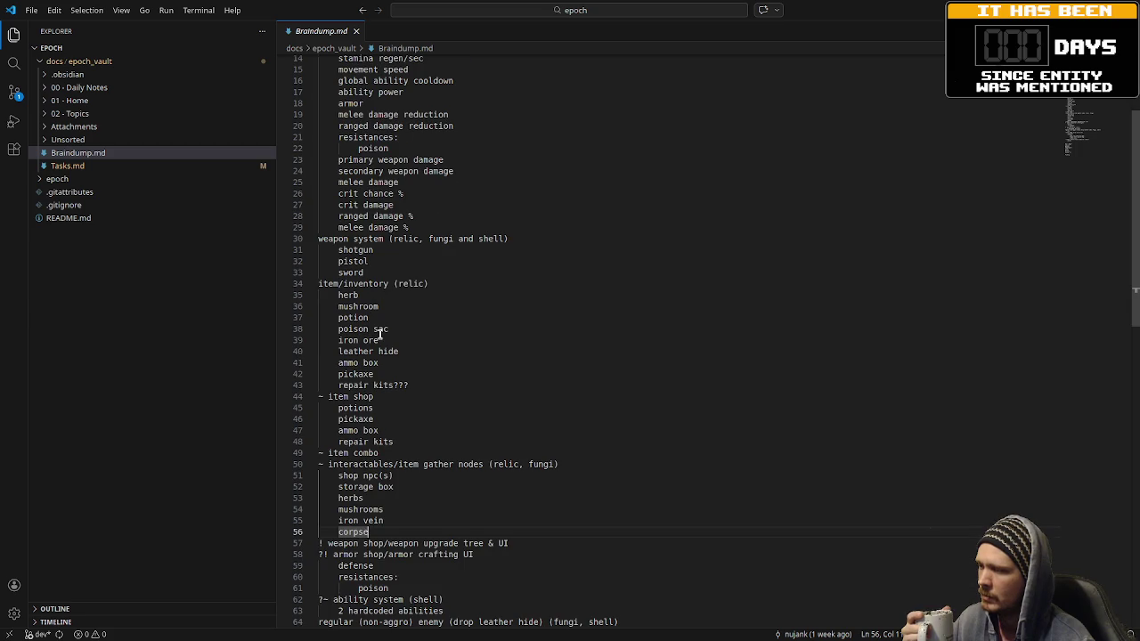
scroll(380, 333, down, 1)
scroll(381, 334, down, 1)
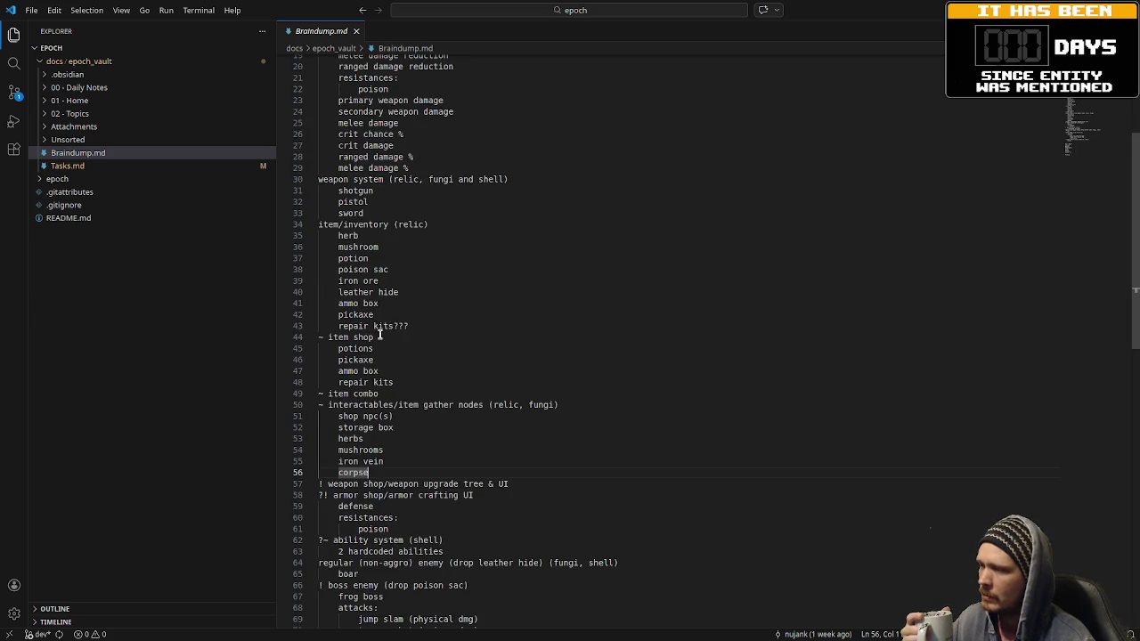
scroll(379, 334, down, 1)
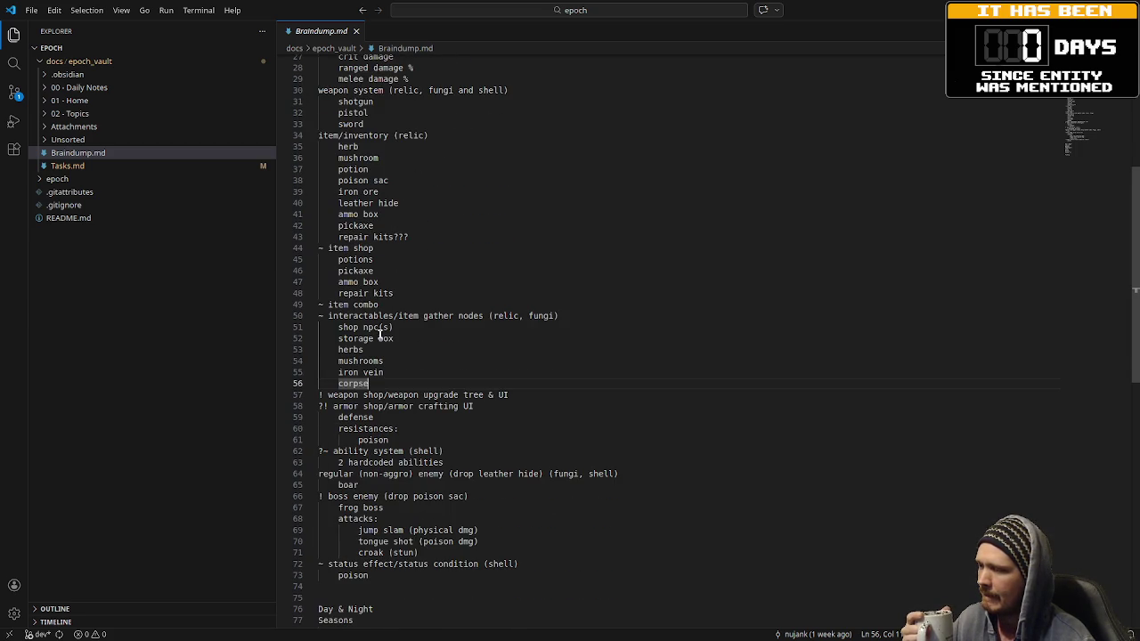
scroll(380, 333, up, 6)
scroll(380, 267, up, 1)
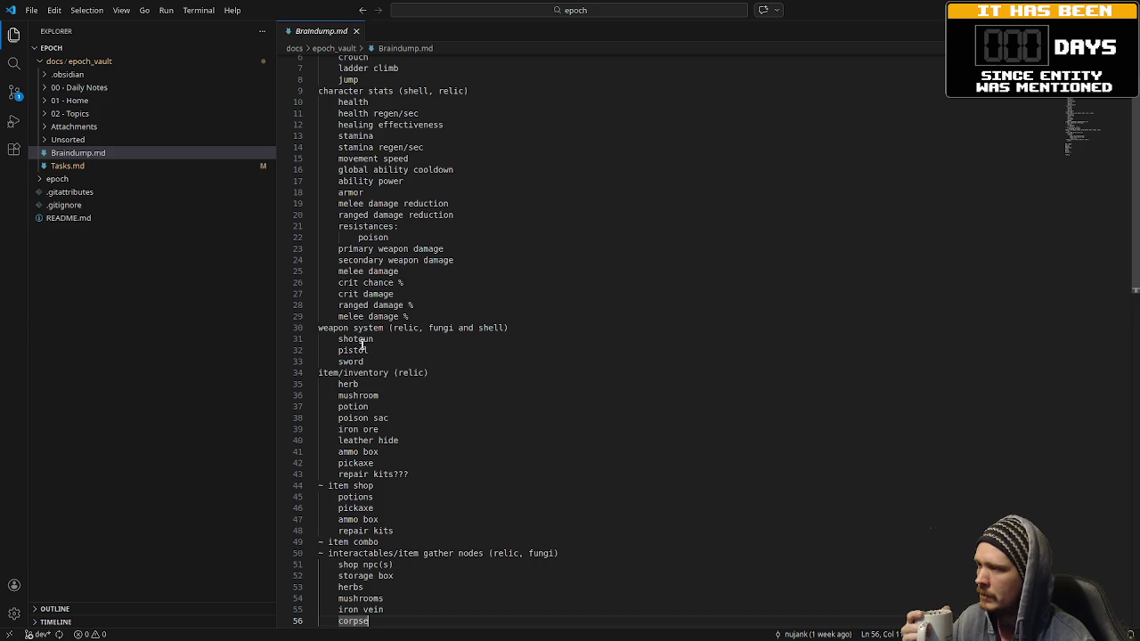
scroll(442, 306, down, 3)
scroll(441, 305, down, 5)
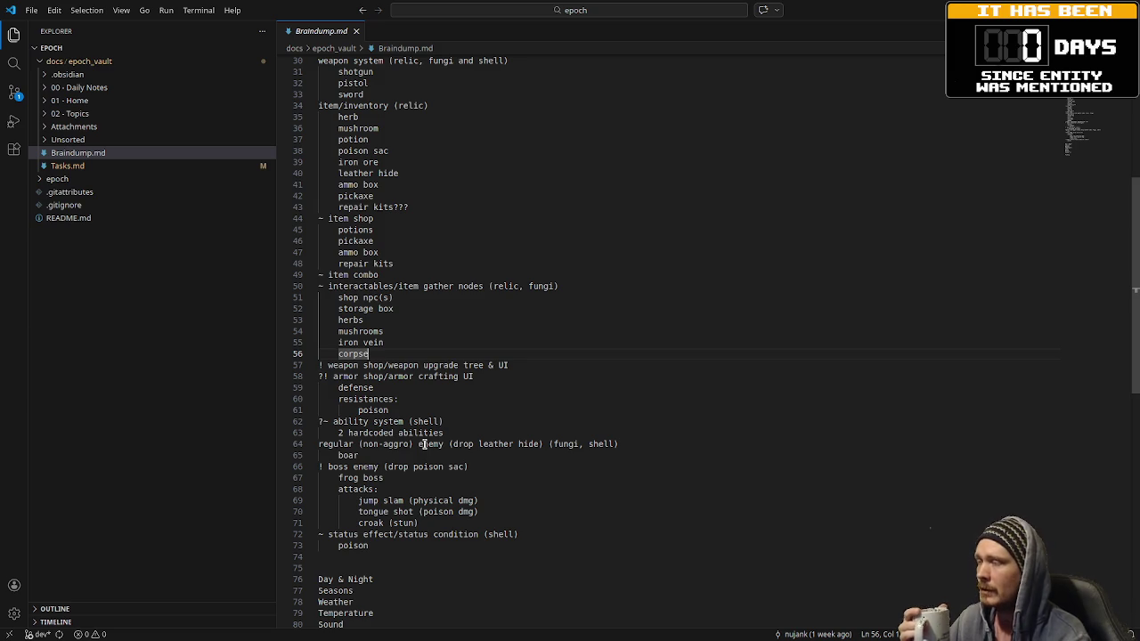
scroll(423, 444, up, 4)
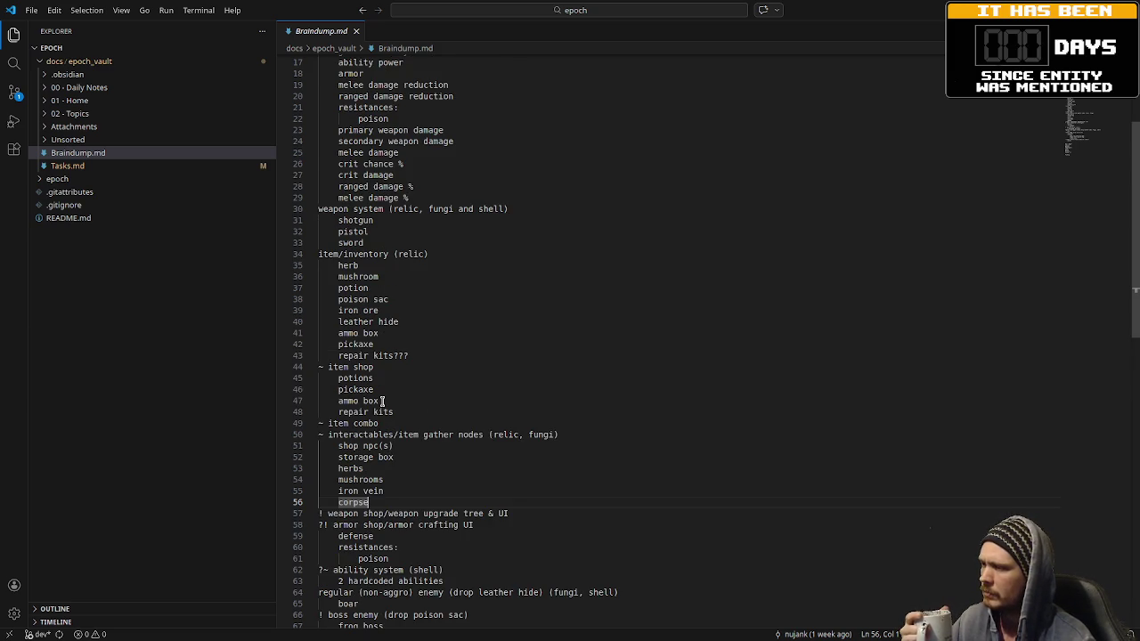
scroll(383, 402, down, 3)
scroll(400, 508, down, 2)
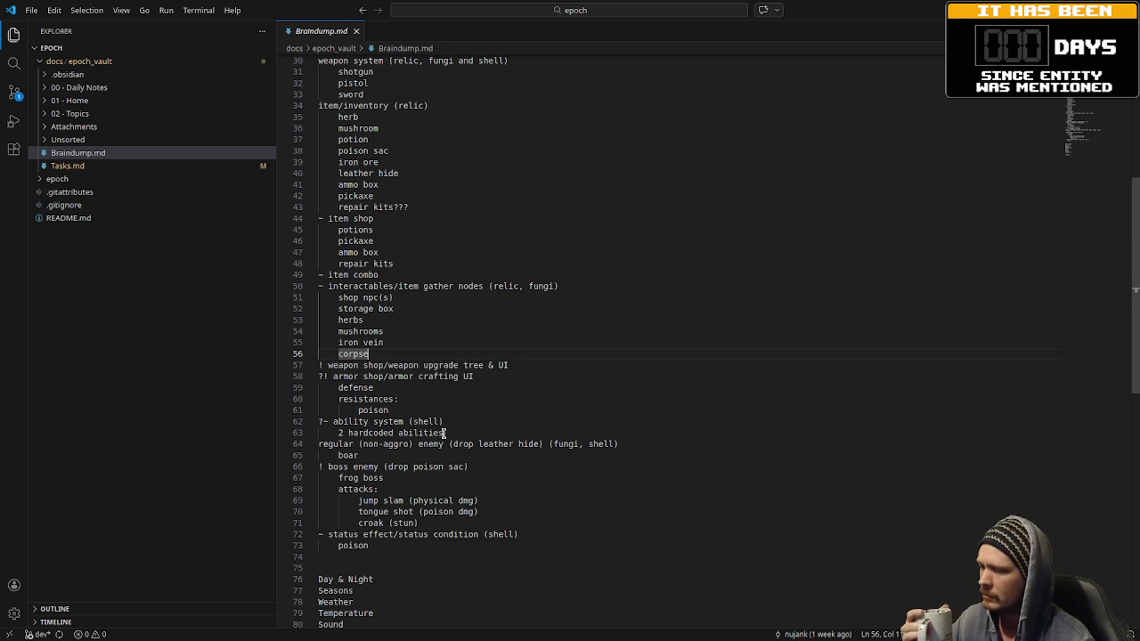
scroll(426, 354, up, 9)
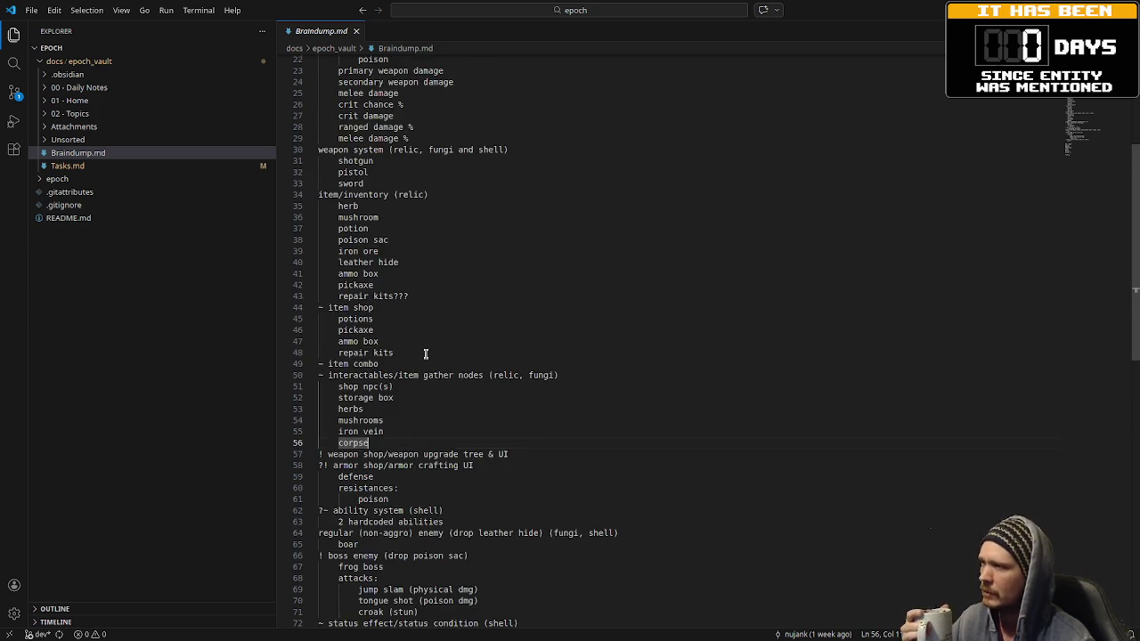
scroll(426, 353, up, 1)
scroll(403, 452, down, 4)
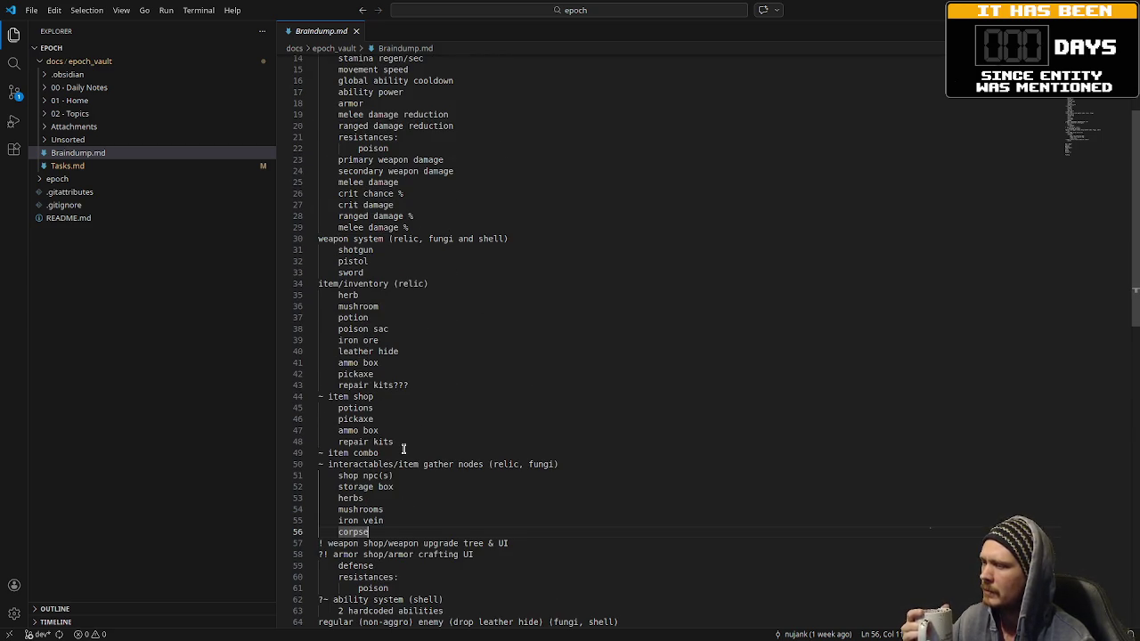
scroll(352, 391, up, 3)
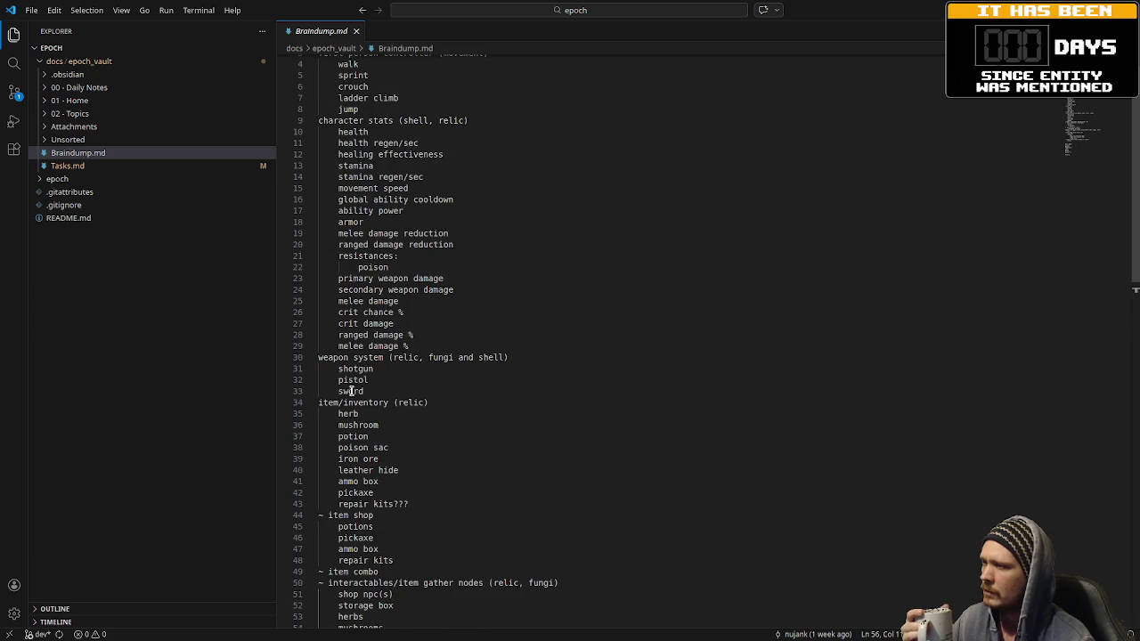
scroll(363, 263, down, 3)
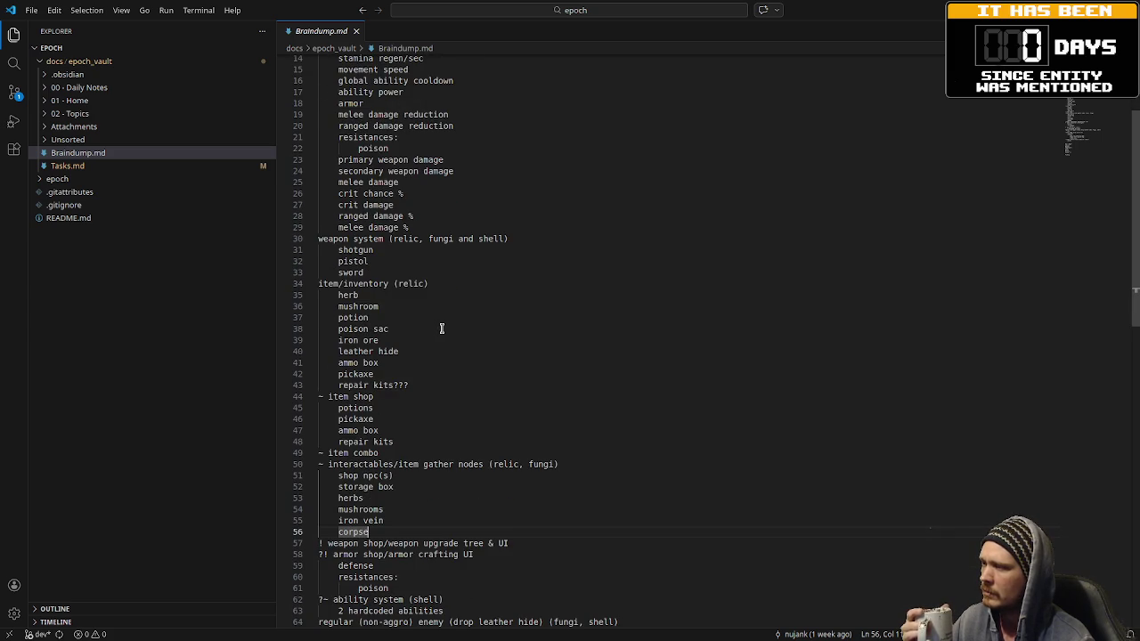
scroll(441, 329, down, 3)
scroll(441, 329, down, 1)
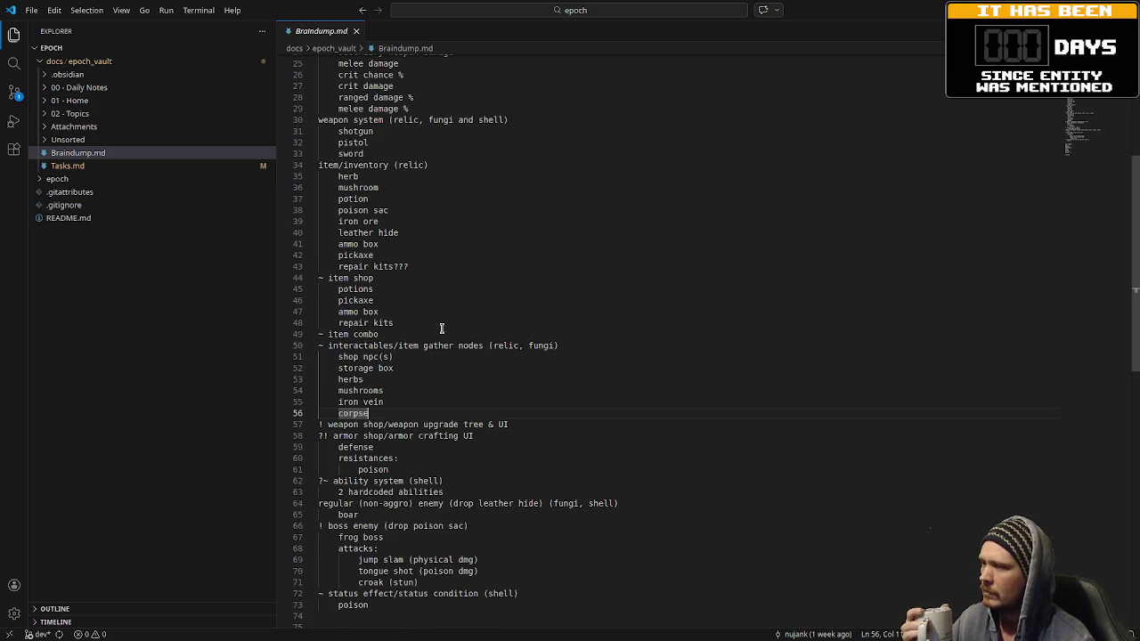
scroll(440, 326, down, 3)
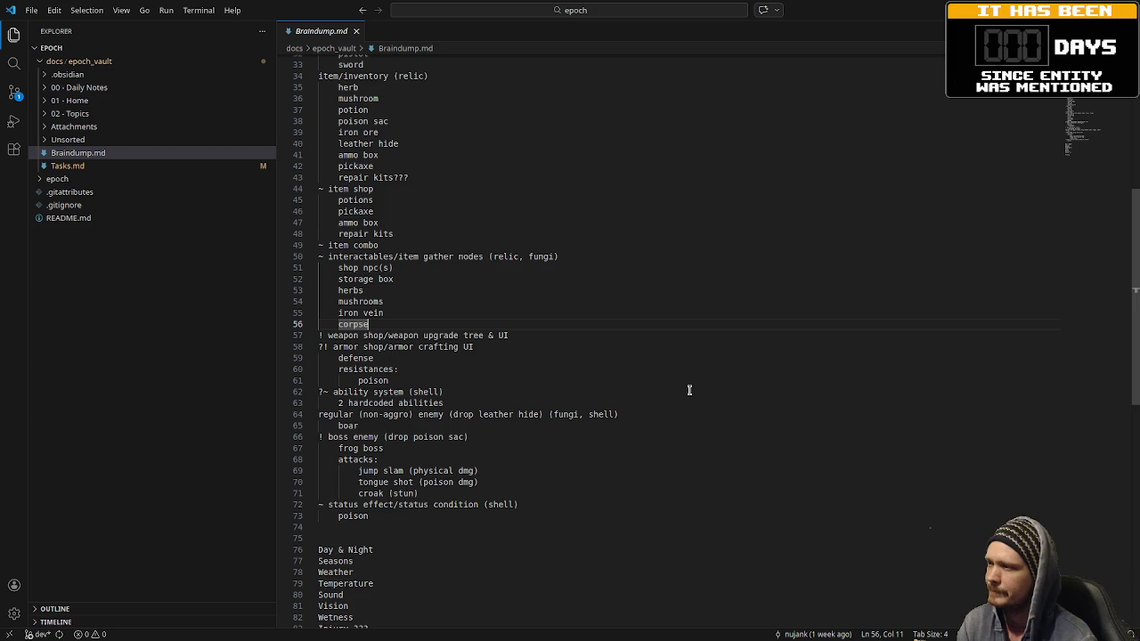
click(606, 383)
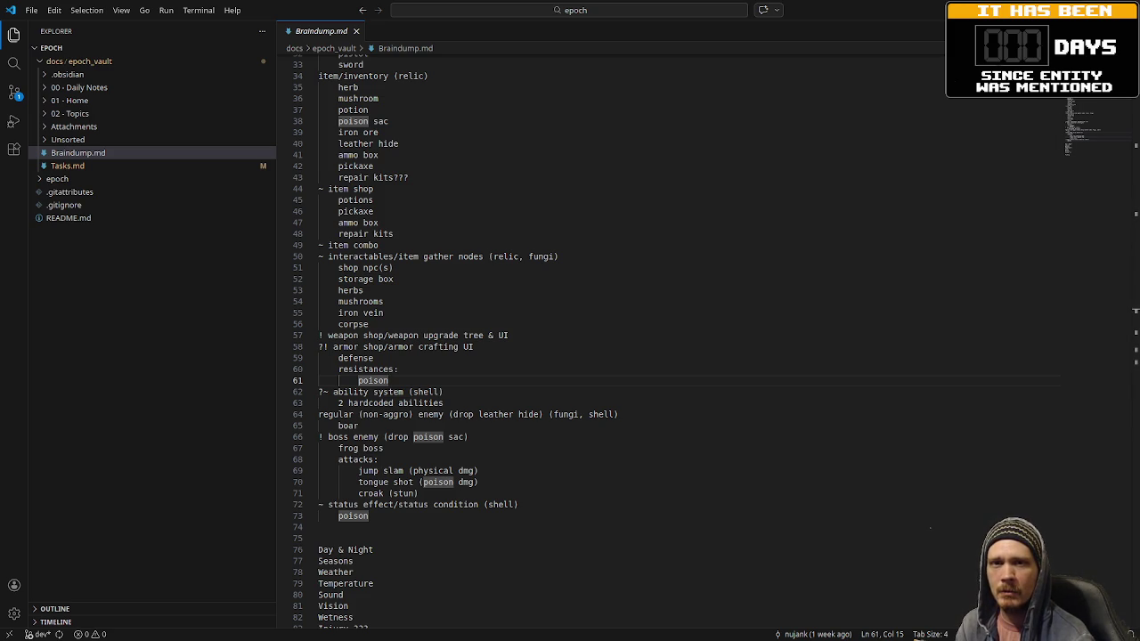
Step: Switch to Obsidian's Tasks board, check the Godot project, then return to the board
key(alt+Tab)
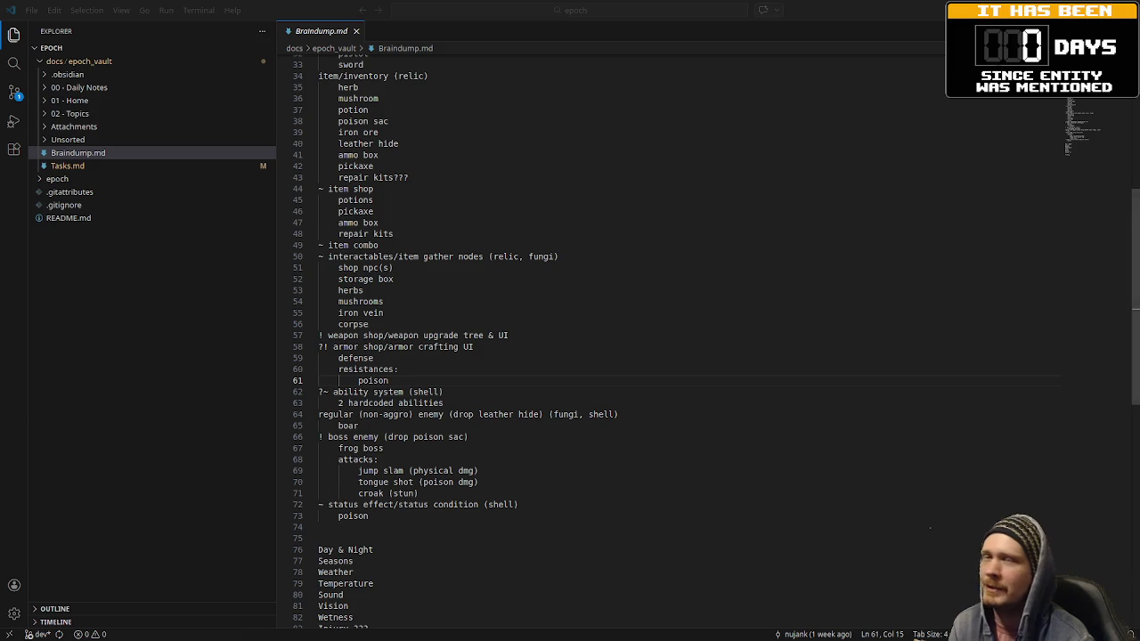
key(alt+Tab)
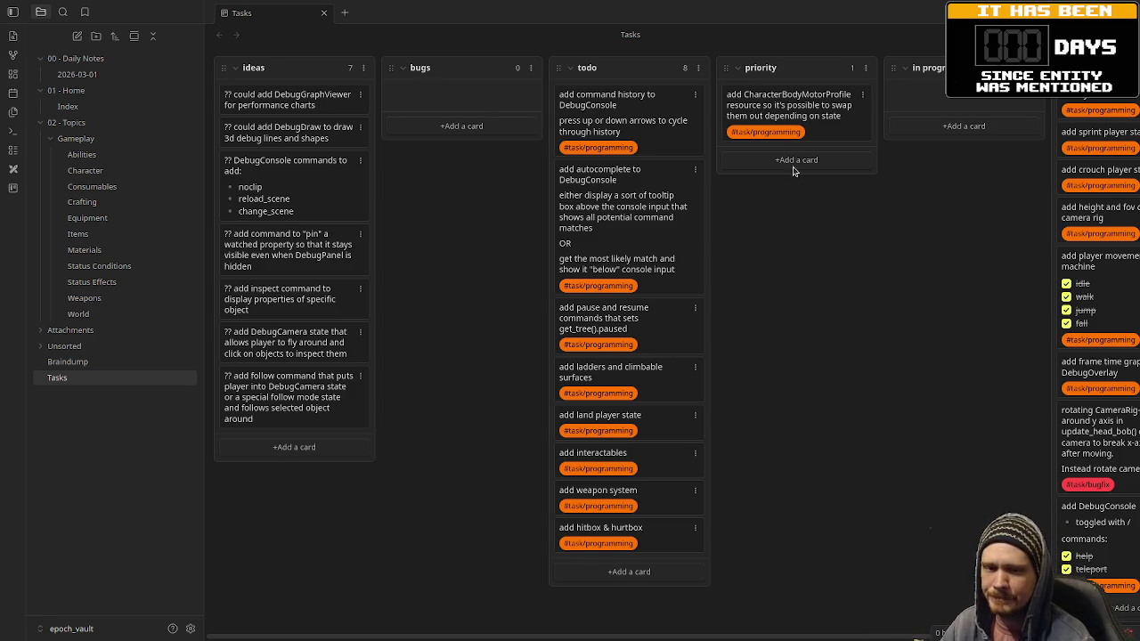
key(alt+Tab)
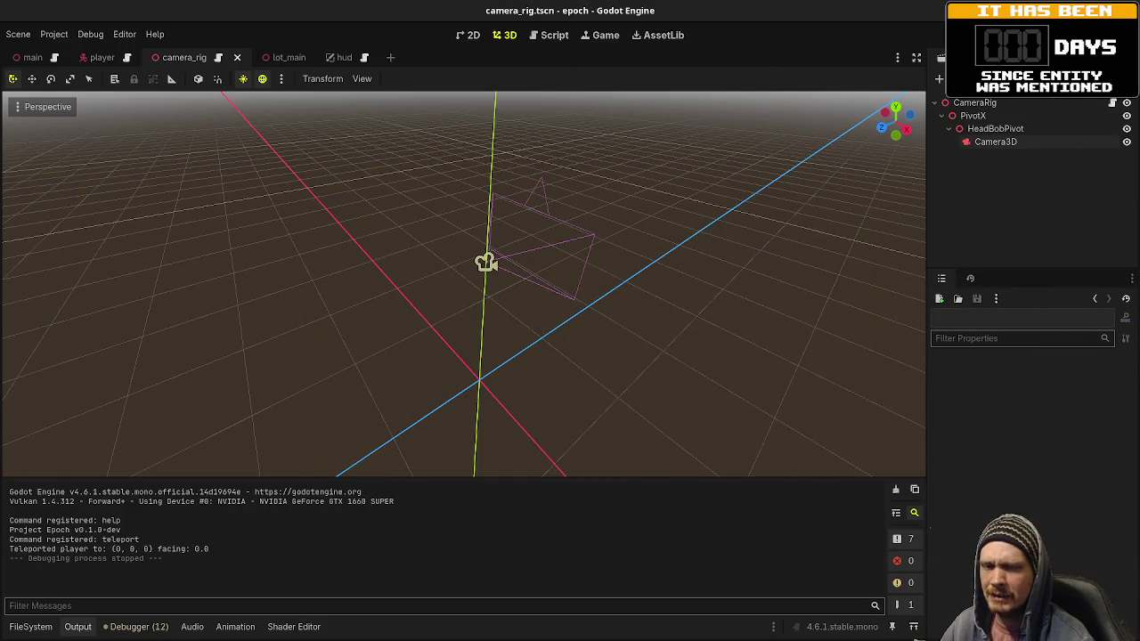
key(alt+Tab)
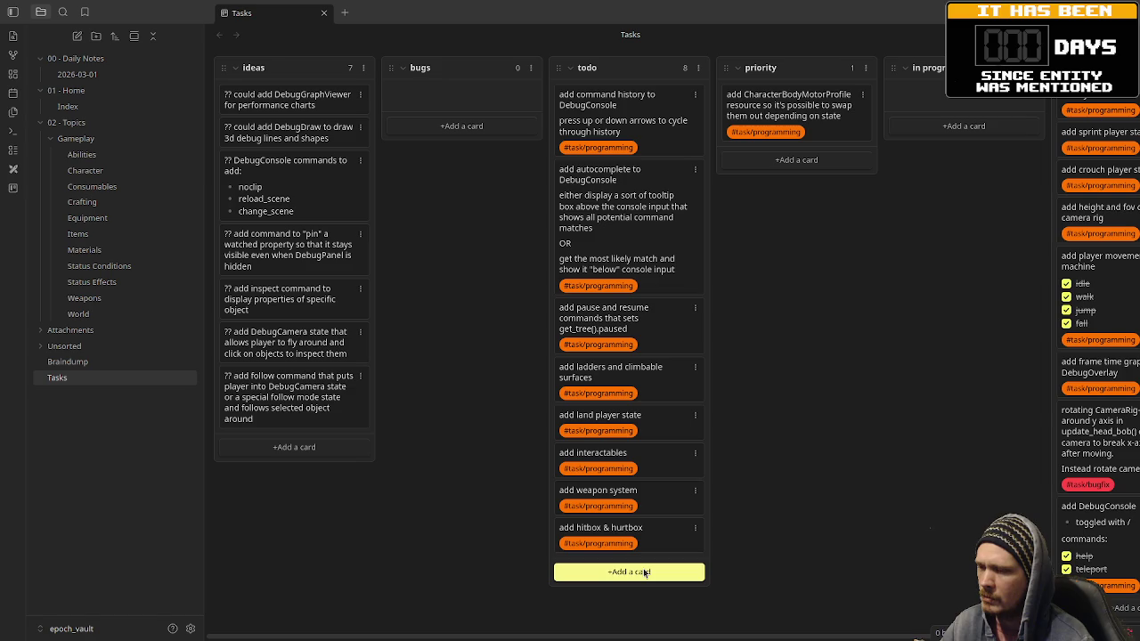
Step: Create an 'add projectiles' card tagged #task/programming, placed above 'add hitbox & hurtbox'
click(645, 572)
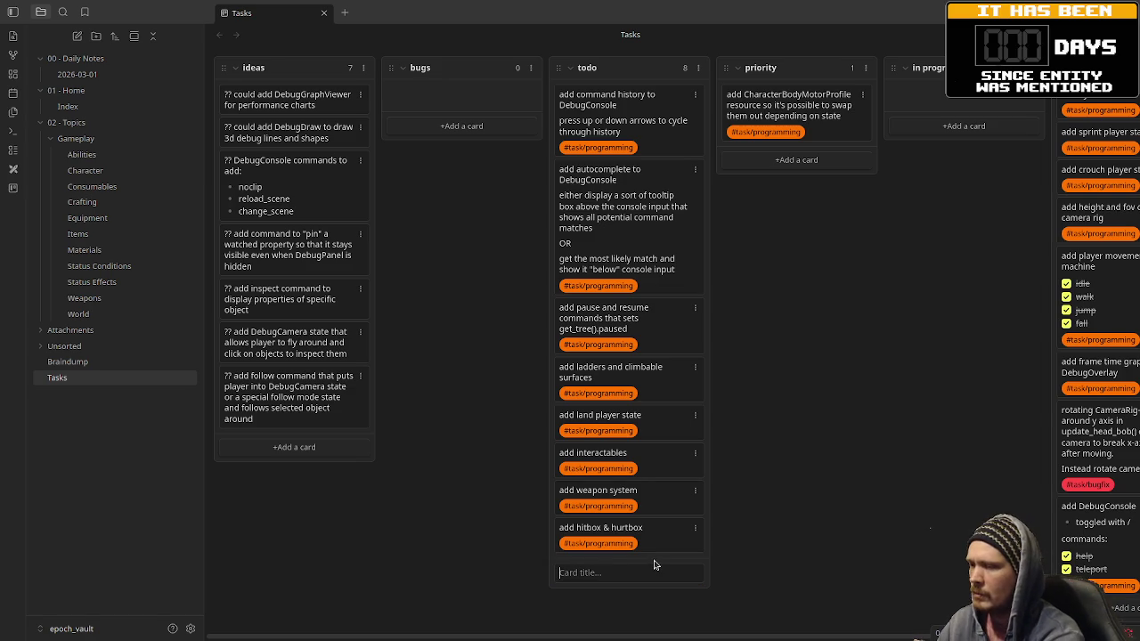
text(add pro)
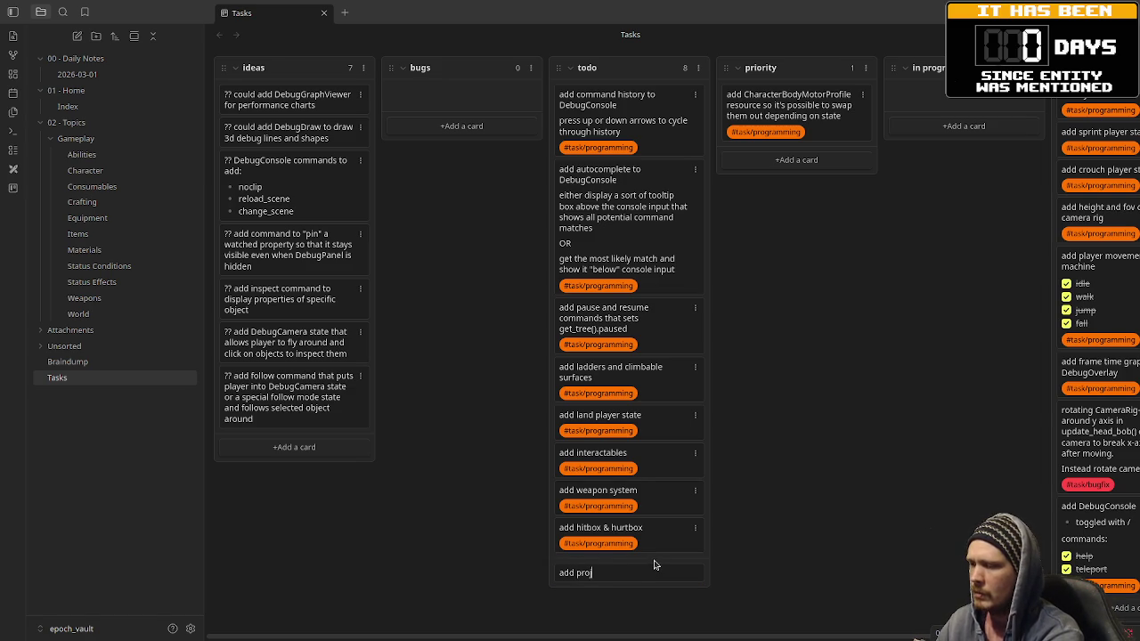
text(jectiles)
key(shift+Return)
text(#)
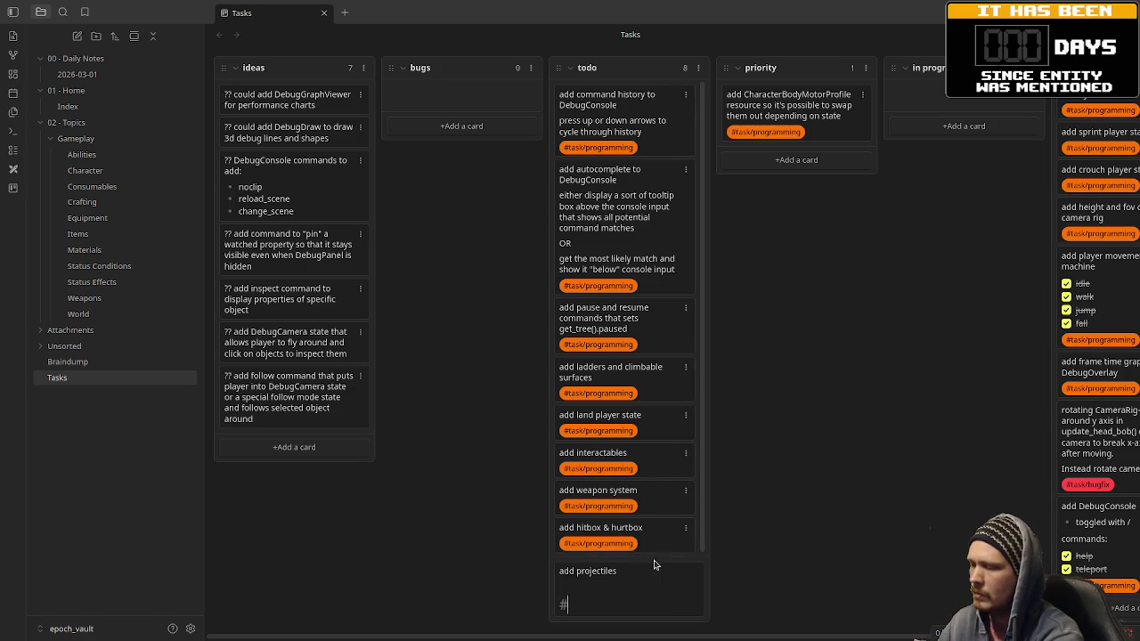
text(task/p)
key(Return)
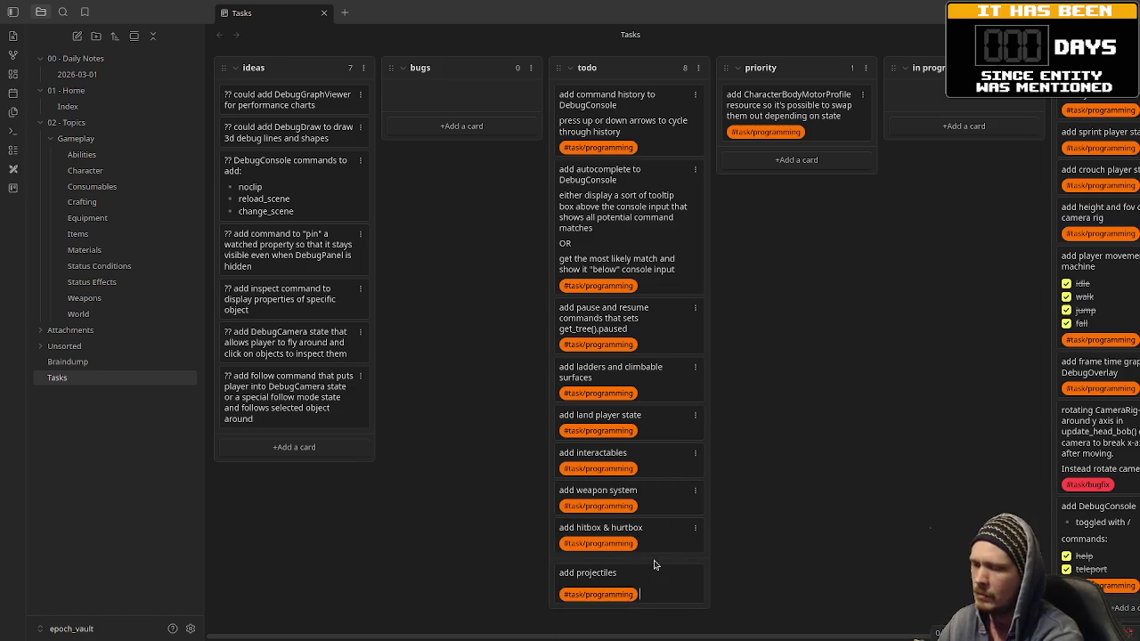
key(Return)
key(Escape)
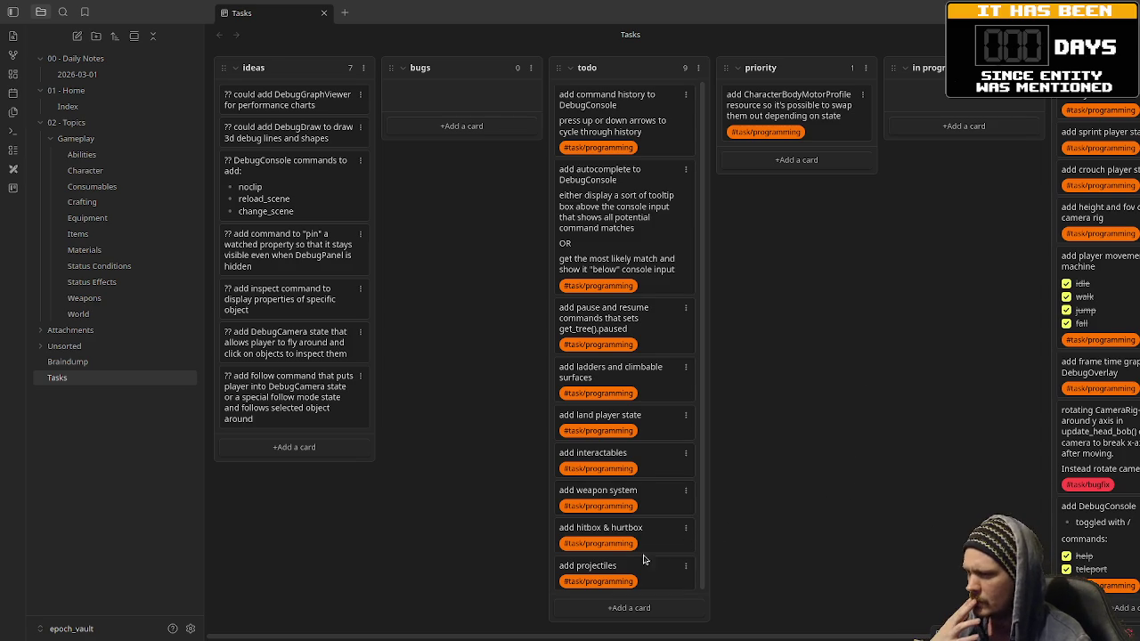
drag(653, 579, 668, 528)
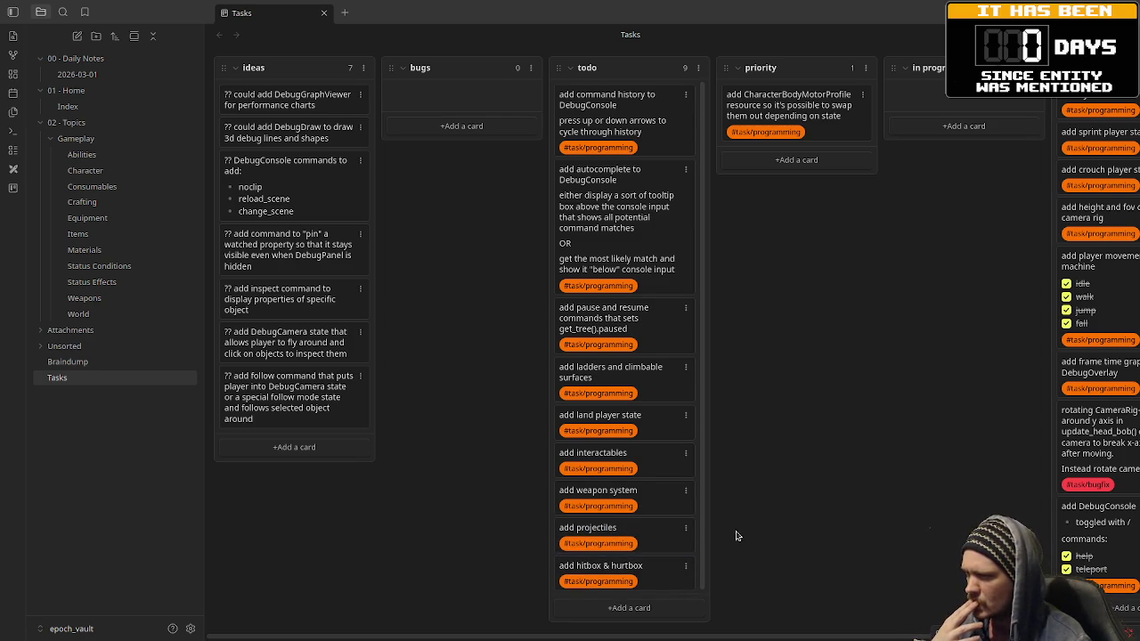
Step: Drag 'add interactables' to in progress; weapon system, projectiles, hitbox & hurtbox into priority
drag(638, 460, 971, 131)
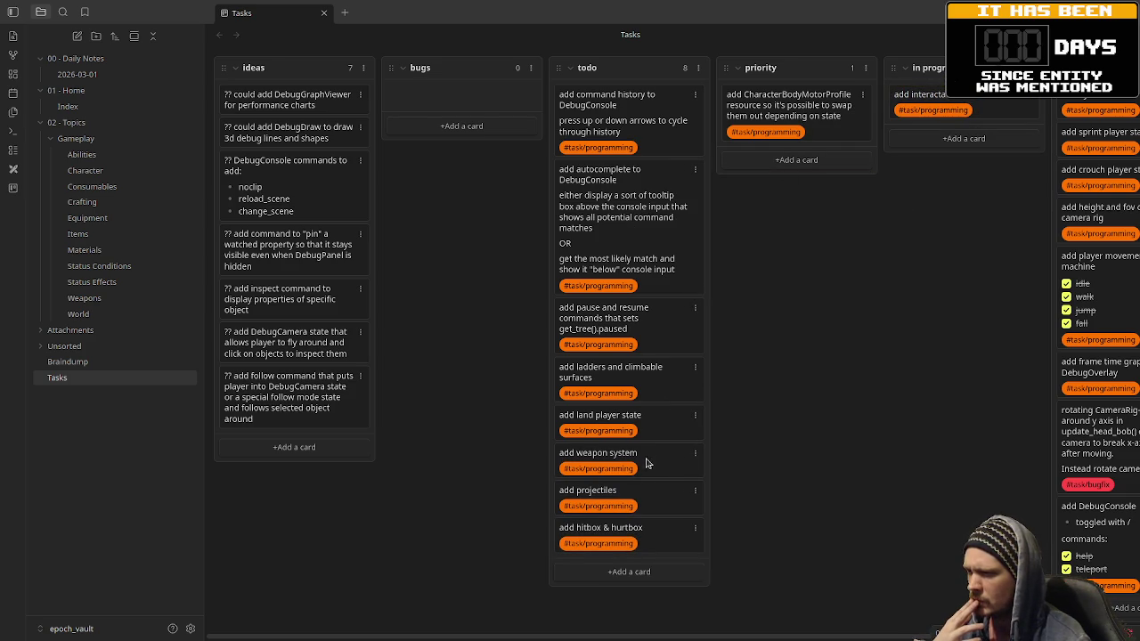
mouse_move(646, 463)
mouse_down()
mouse_move(837, 180)
mouse_move(824, 175)
mouse_move(815, 98)
mouse_up()
mouse_move(648, 461)
mouse_down()
mouse_move(731, 423)
mouse_move(802, 120)
mouse_move(804, 133)
mouse_up()
mouse_move(657, 461)
mouse_down()
mouse_move(804, 172)
mouse_move(822, 176)
mouse_up()
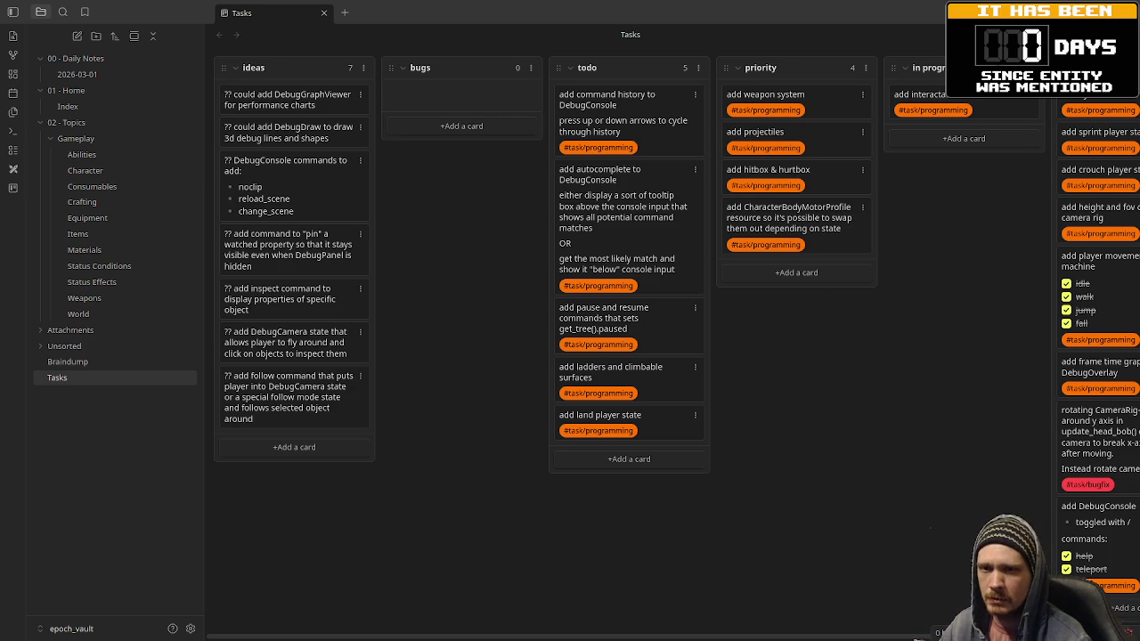
key(alt+Tab)
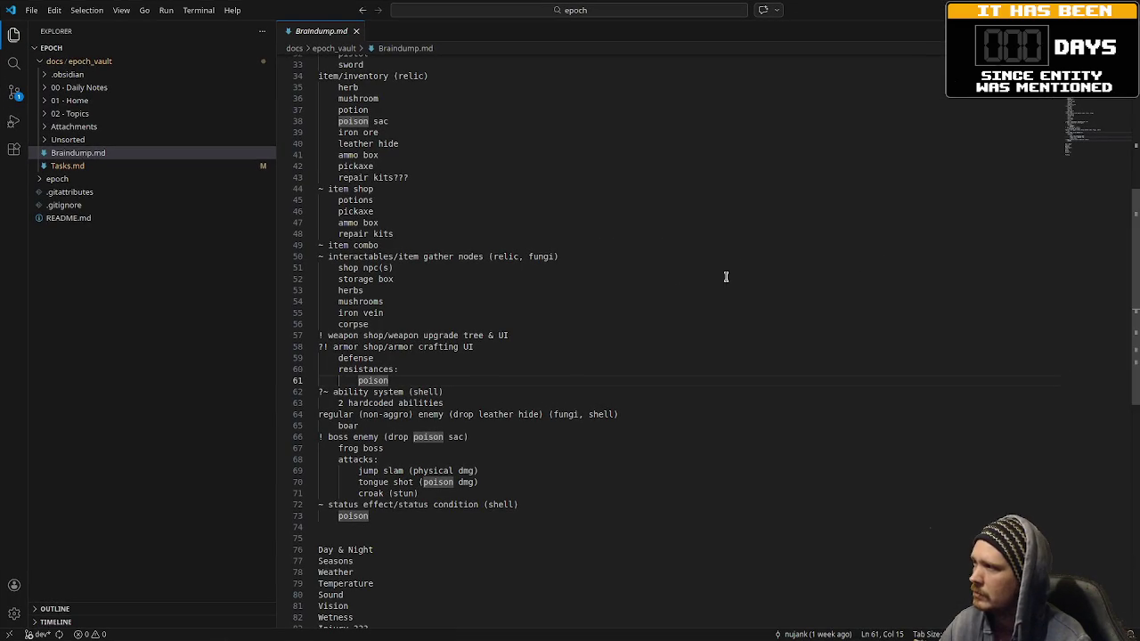
Step: Show VS Code's Source Control changes, close Braindump.md, and start a new Obsidian todo card
key(ctrl+shift+g)
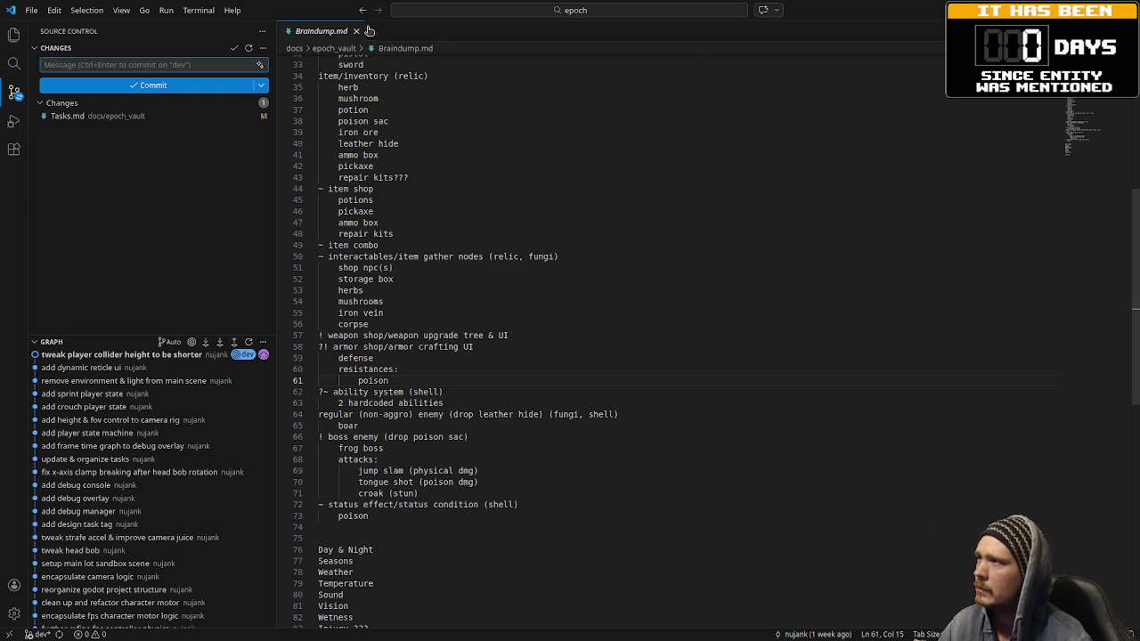
key(ctrl+w)
key(alt+Tab)
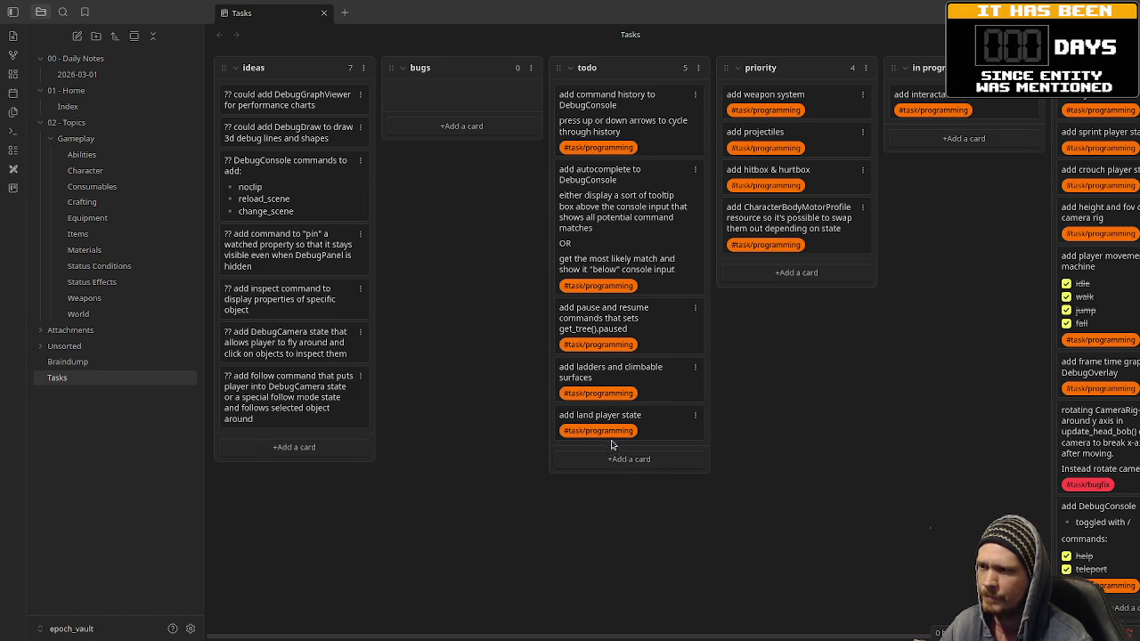
click(651, 458)
Step: Write the todo card 'add stair/step handling' with a #task/programming tag line
text(add)
text( ste)
key(BackSpace)
key(BackSpace)
text(air)
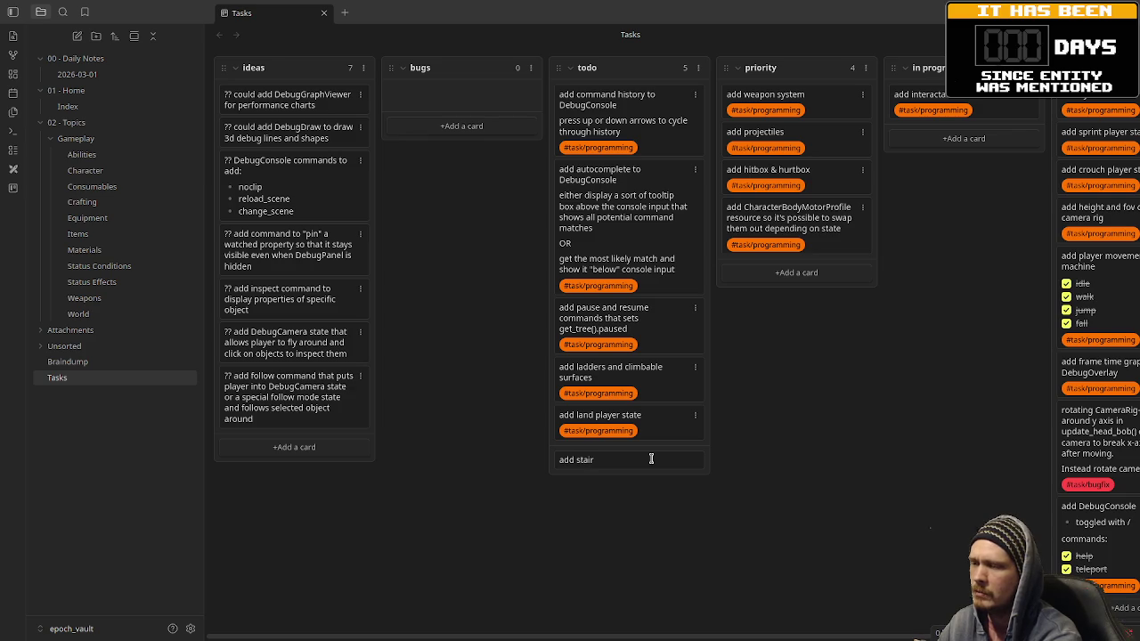
text(/step ha)
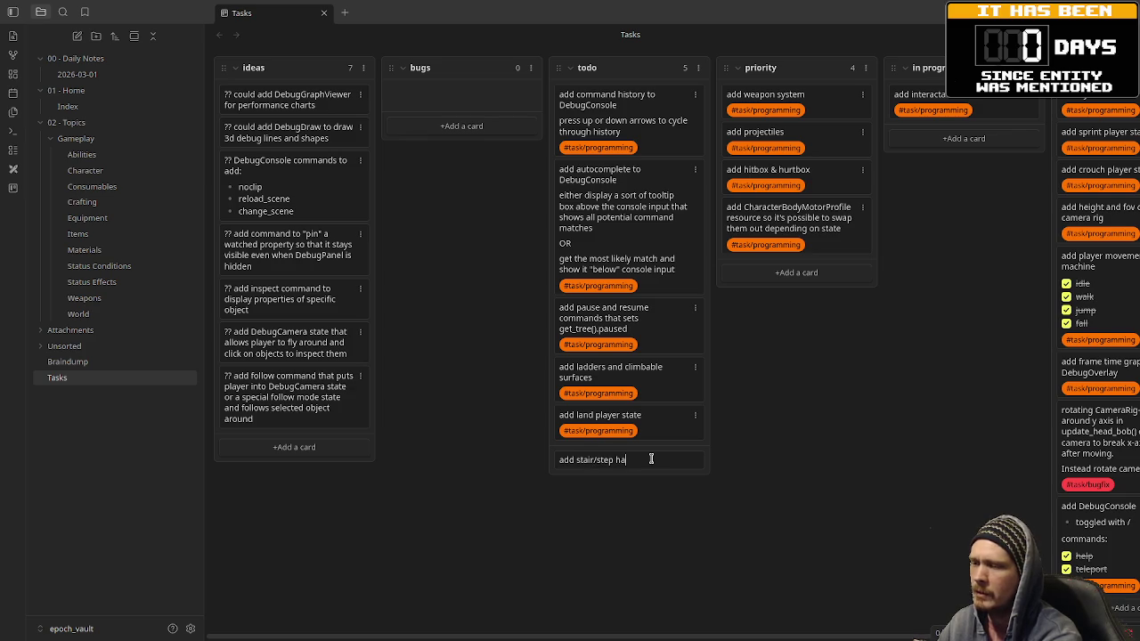
text(ndling)
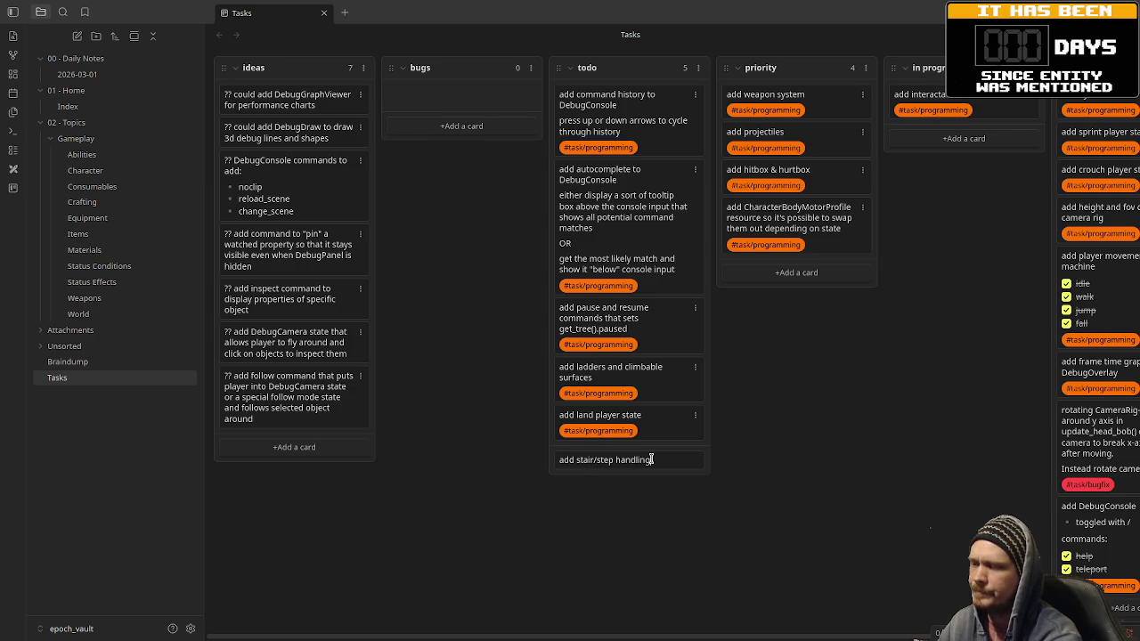
key(shift+Return)
key(shift+Return)
text(#task/programming)
key(Return)
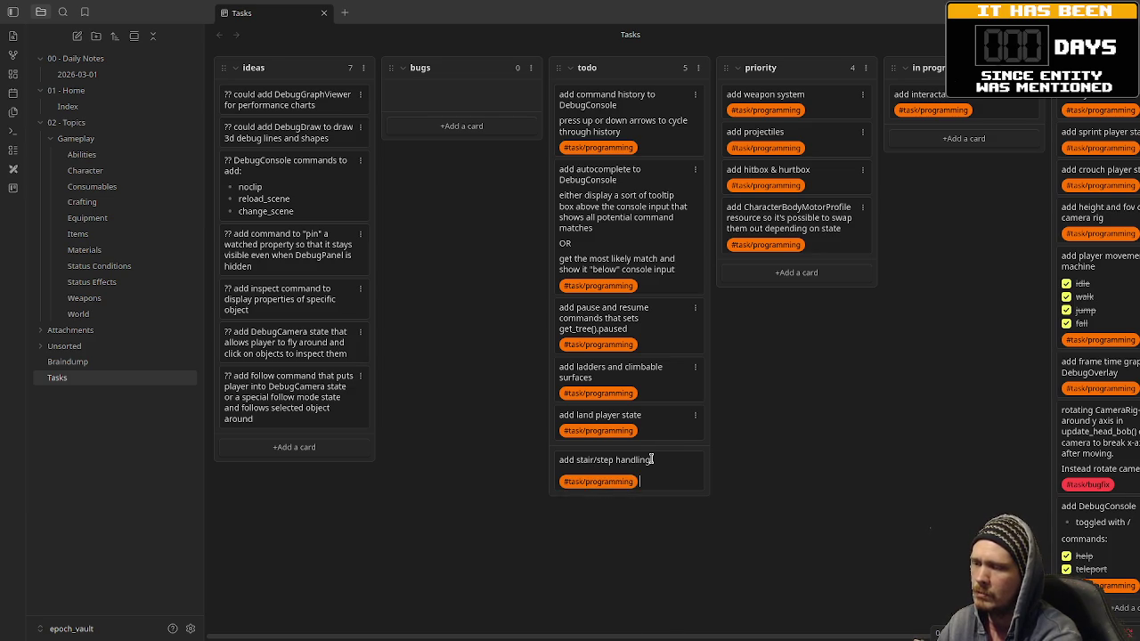
key(Return)
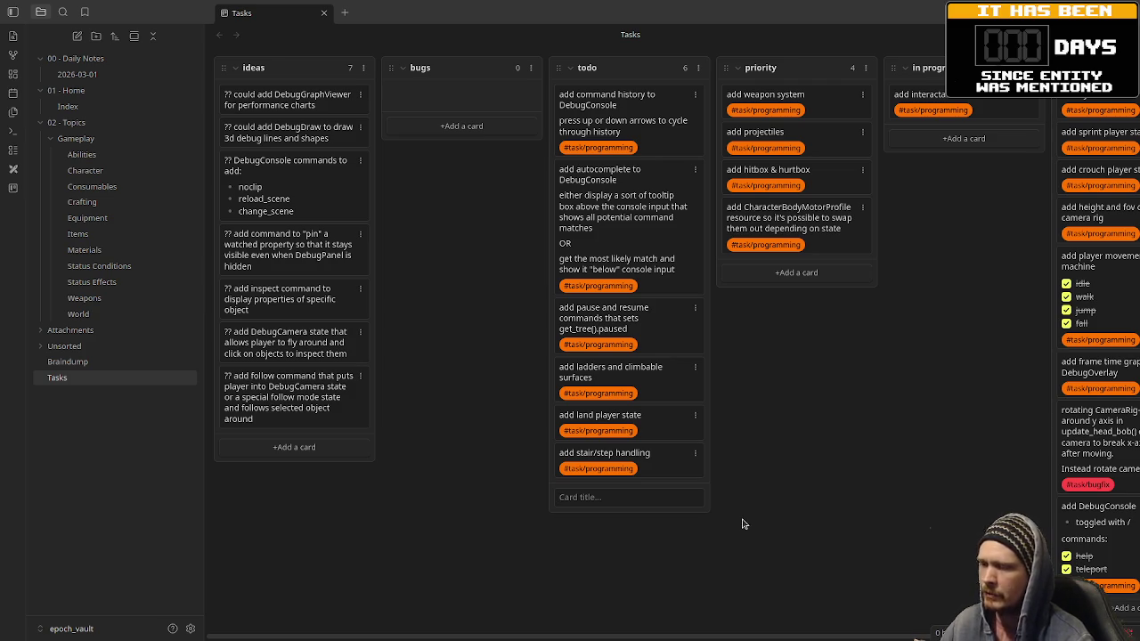
Step: Close the empty card entry and switch to Godot's camera_rig.tscn scene
click(821, 491)
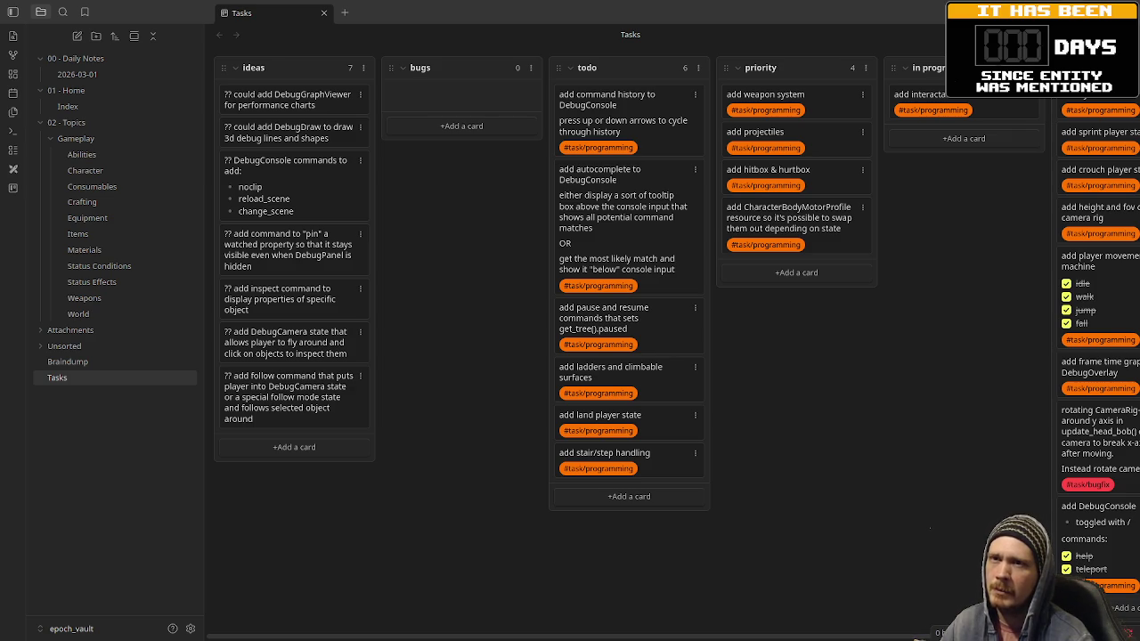
key(alt+Tab)
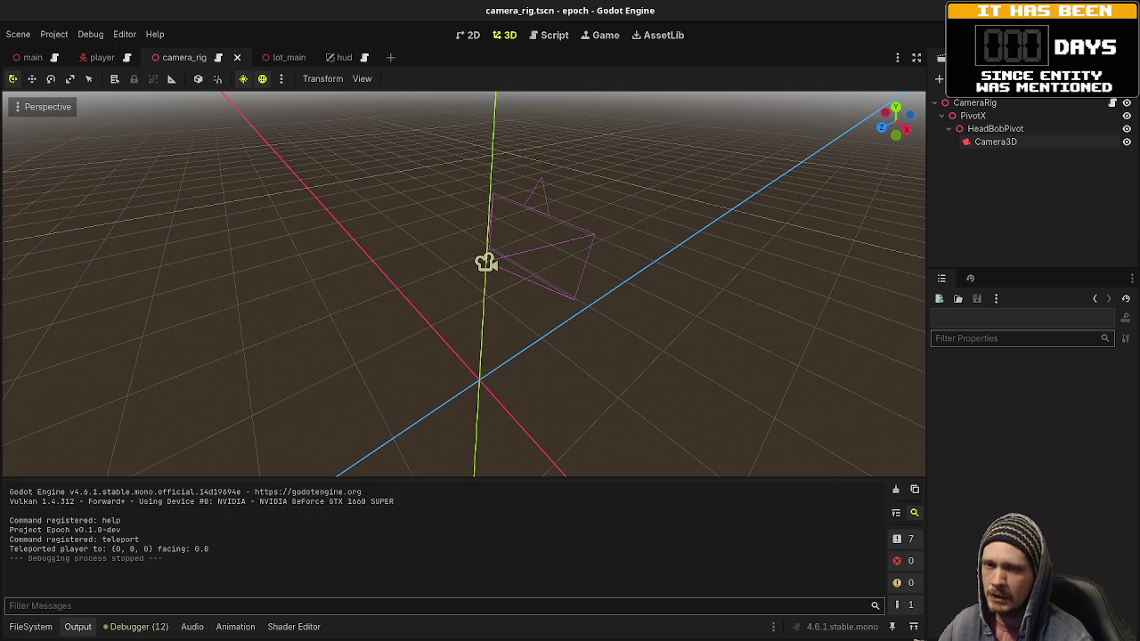
Step: Return to VS Code's Source Control changes and open a new terminal with Ctrl+Alt+T
key(alt+Tab)
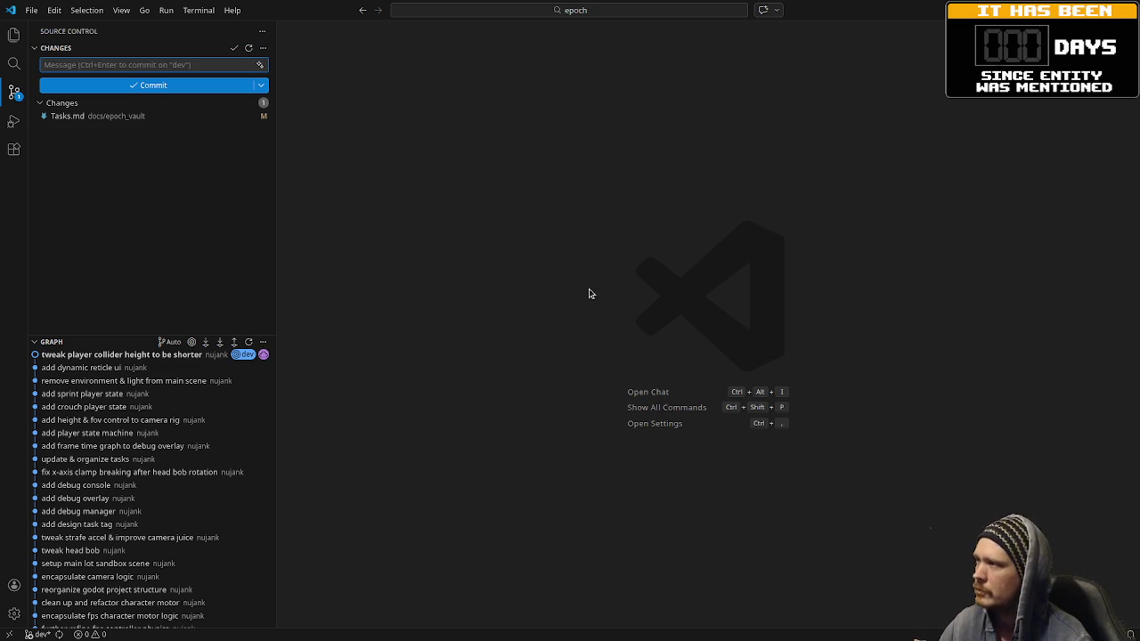
key(ctrl+alt+t)
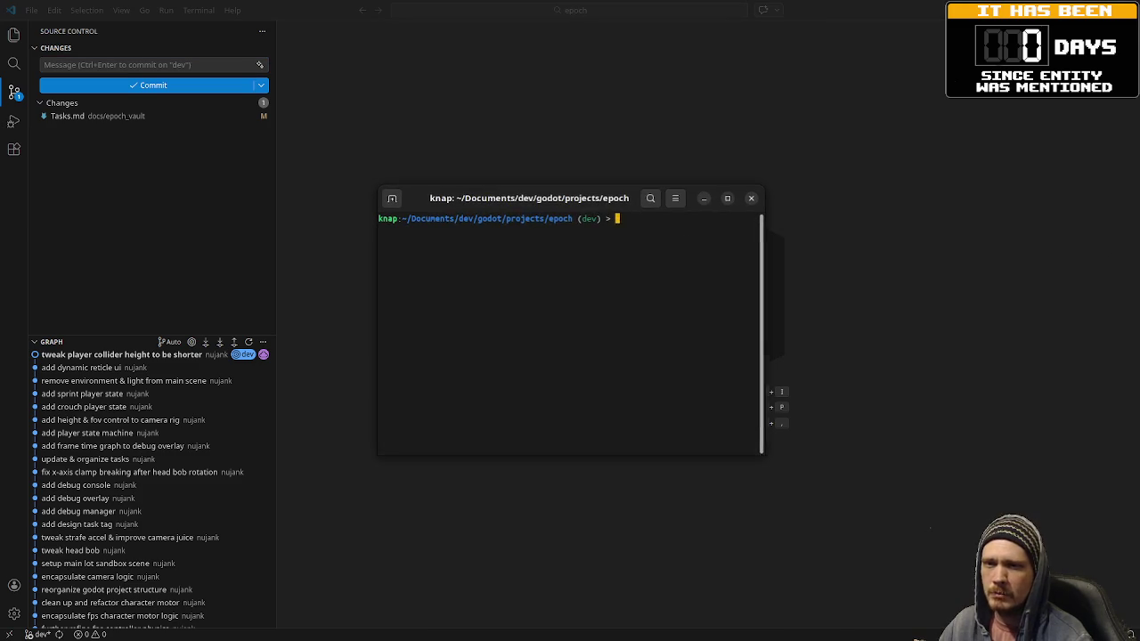
Step: Run git status, stage all changes and commit Tasks.md with the message 'update tasks'
text(git status)
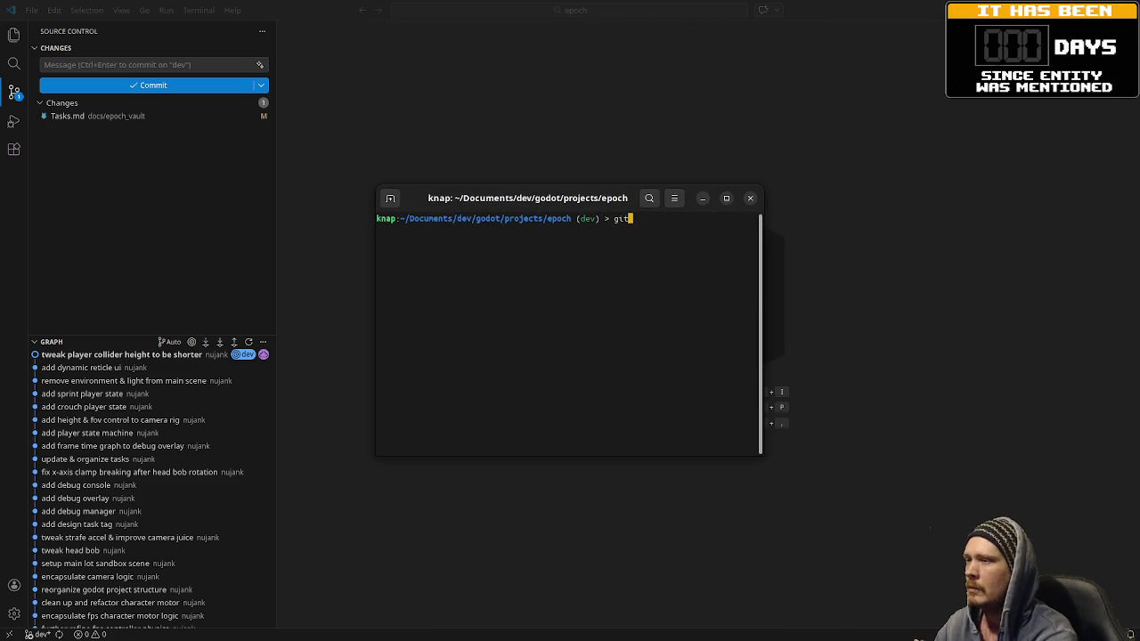
key(Return)
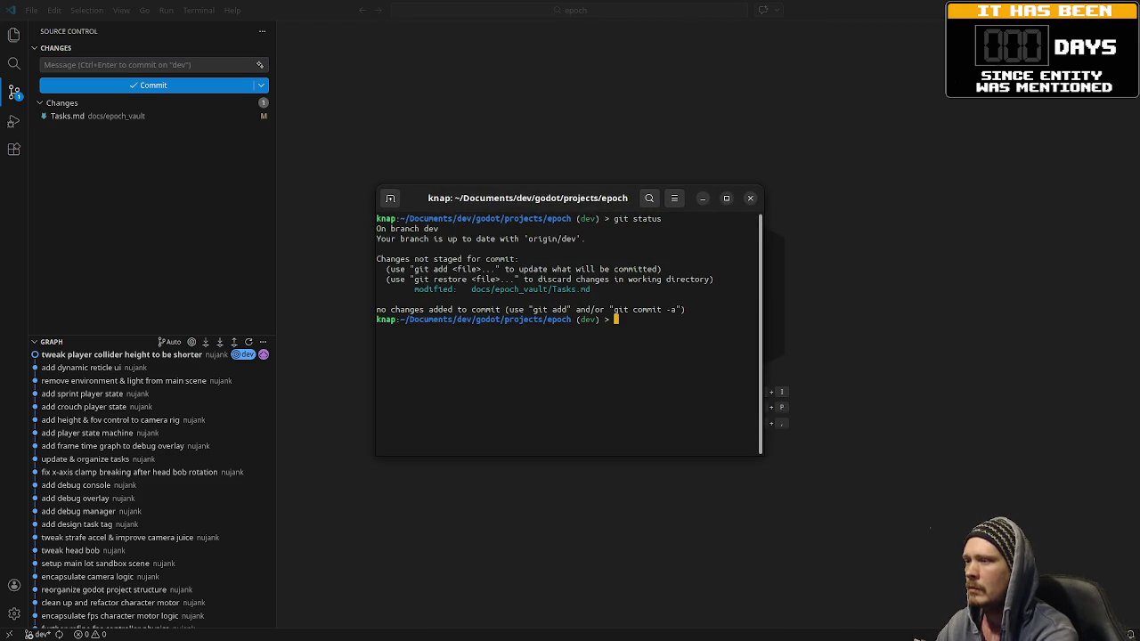
text(git add .)
key(Return)
text(git commit )
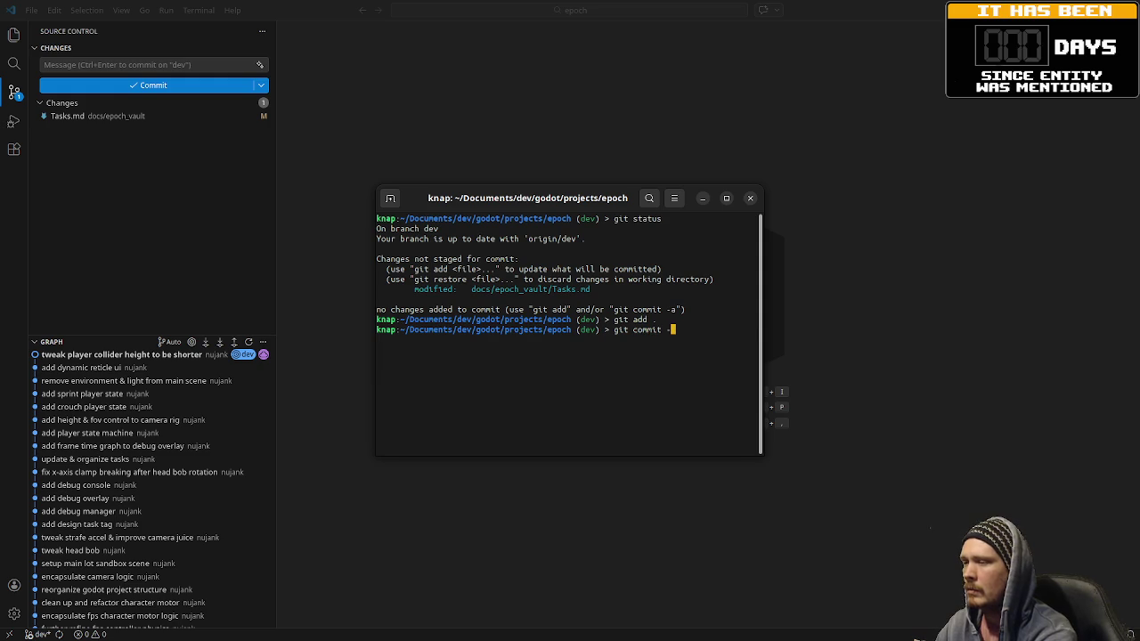
text(-m ")
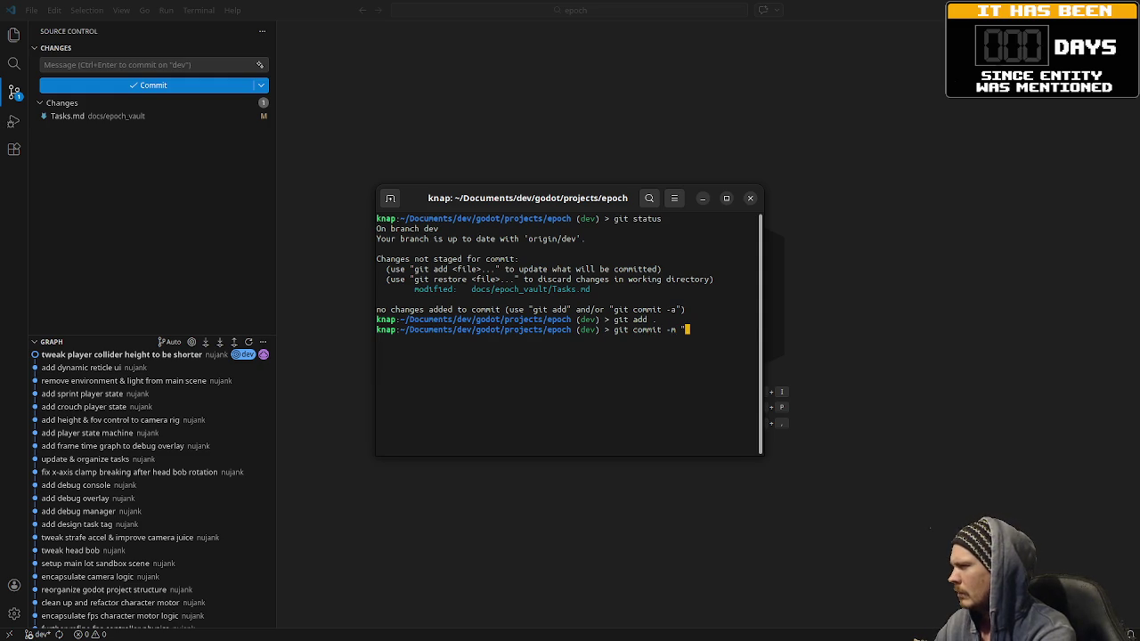
text(upda)
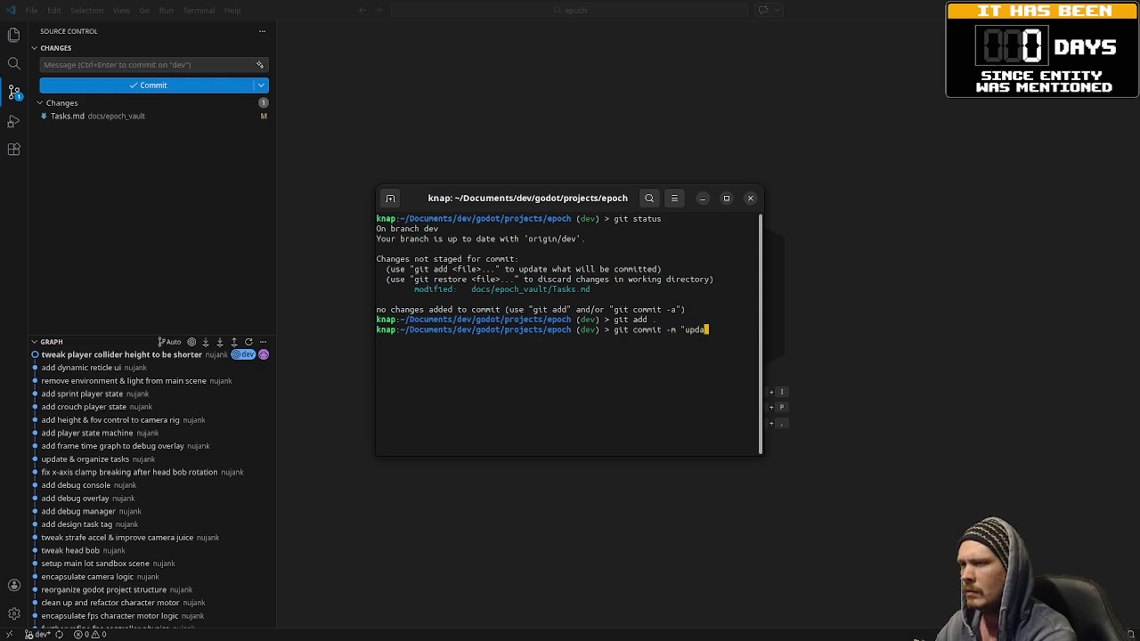
text(te tasks")
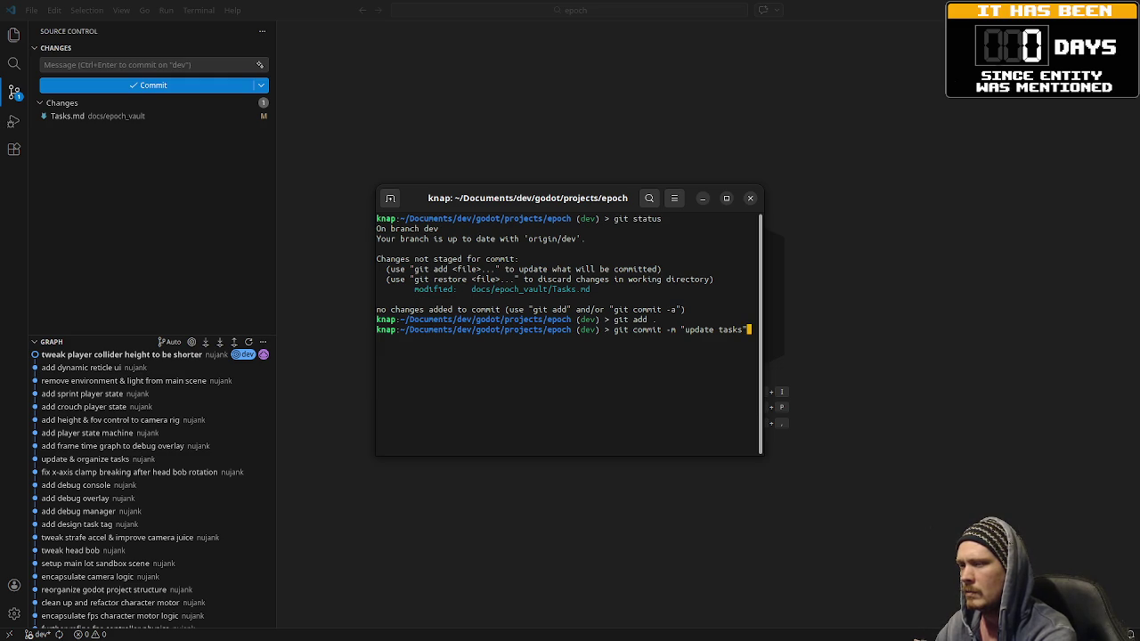
key(Return)
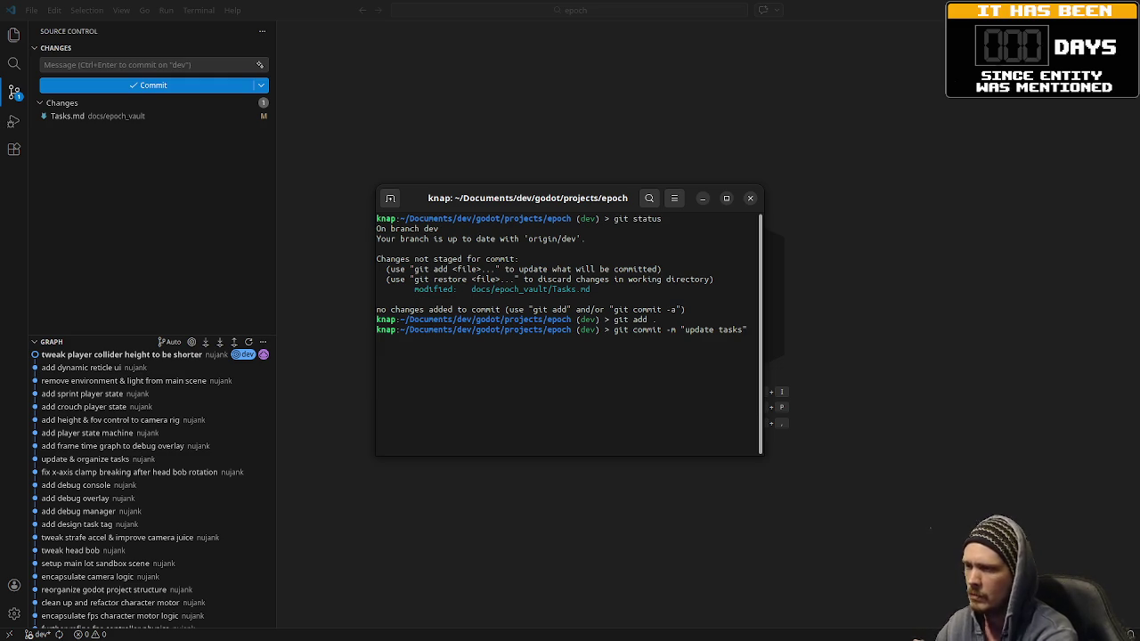
text(gi)
key(BackSpace)
key(BackSpace)
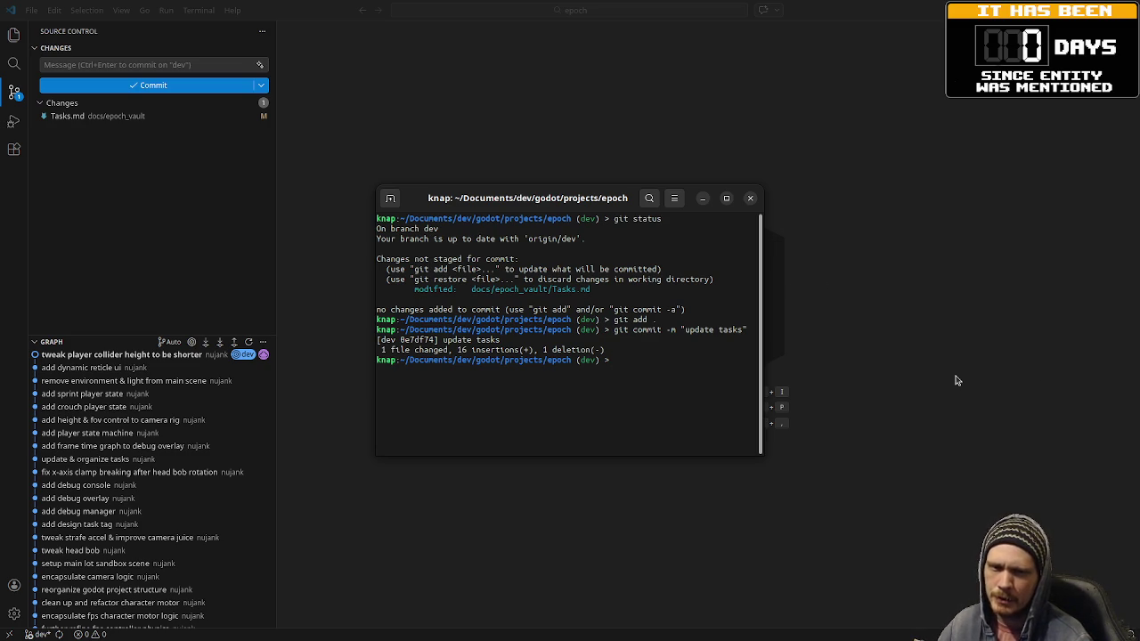
click(703, 200)
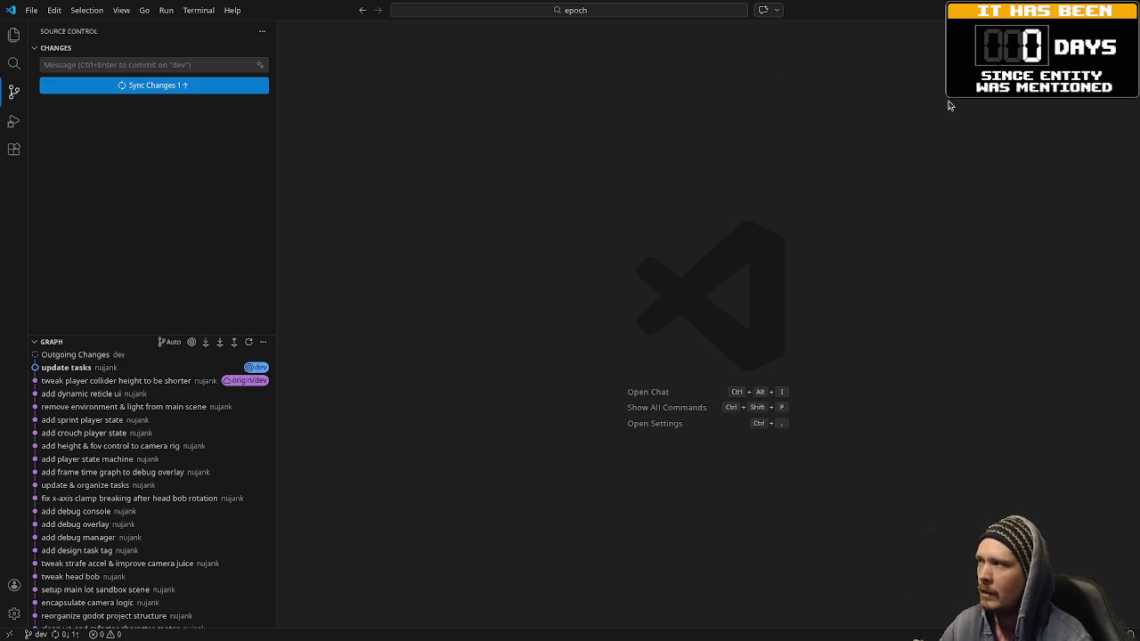
Step: Check VS Code's commit graph showing 'update tasks' ahead of origin/dev, then return to Godot
key(alt+Tab)
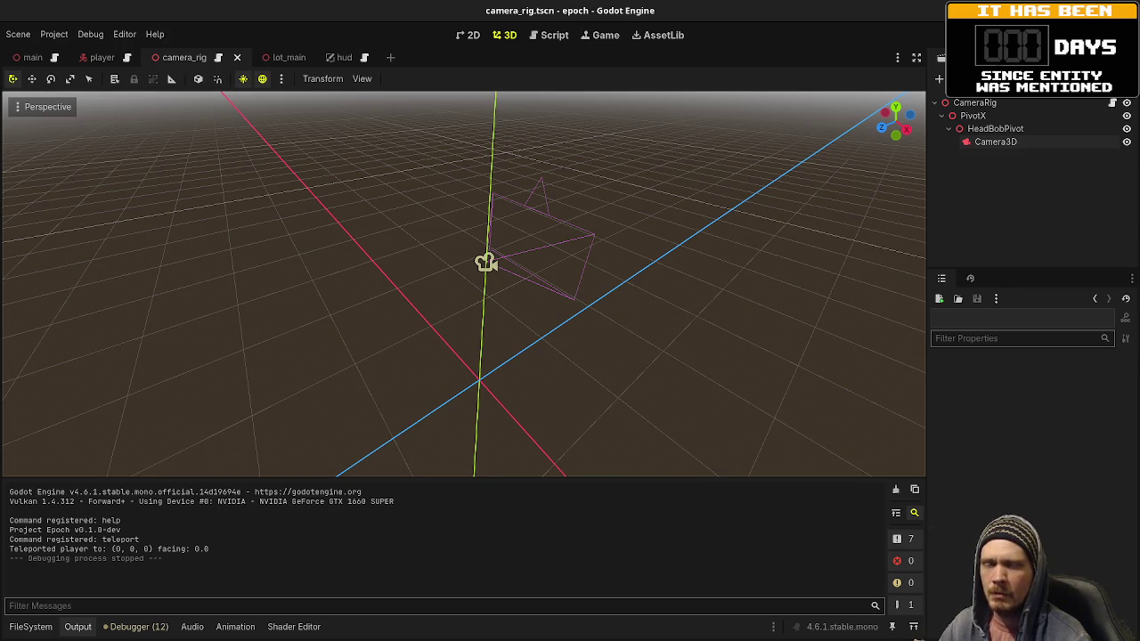
key(alt+Tab)
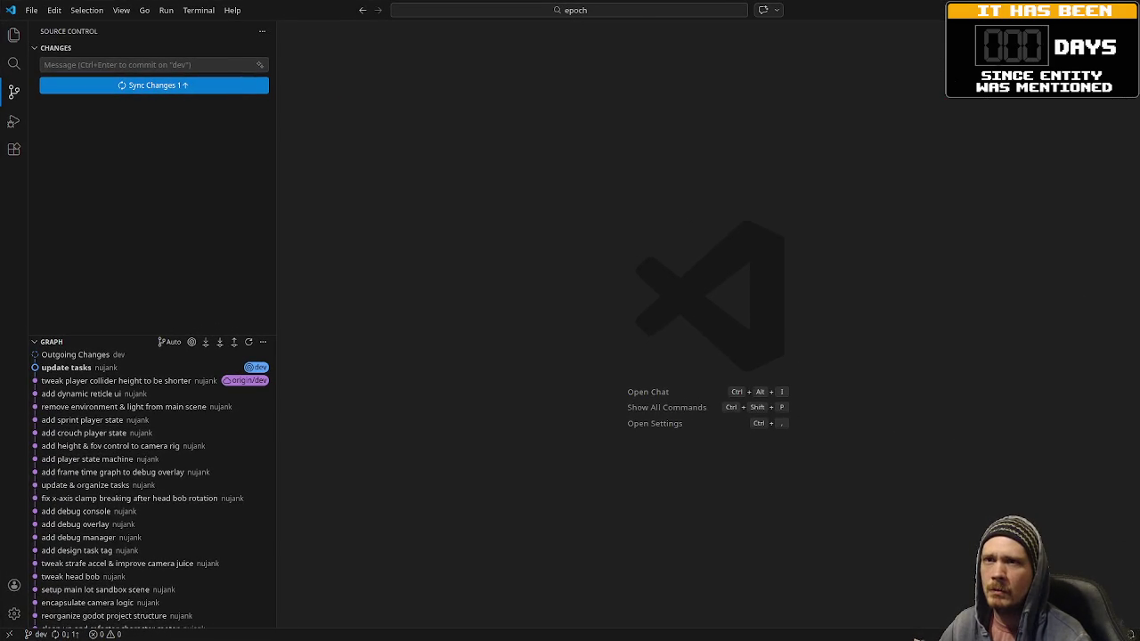
key(alt+Tab)
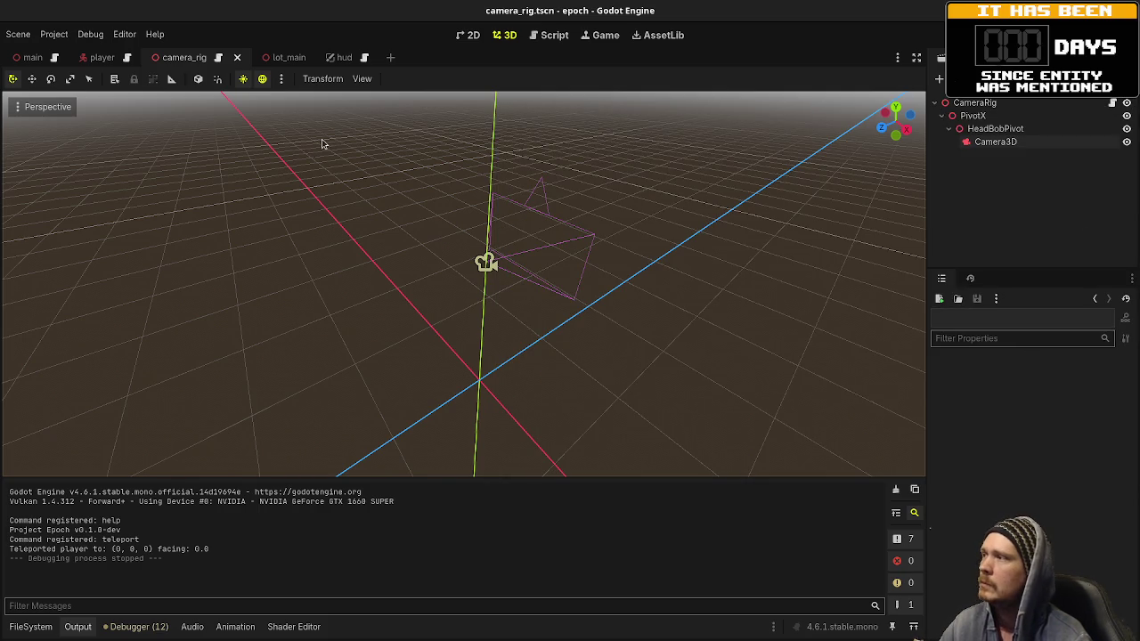
Step: Open the player scene and glance at its movement script
click(103, 57)
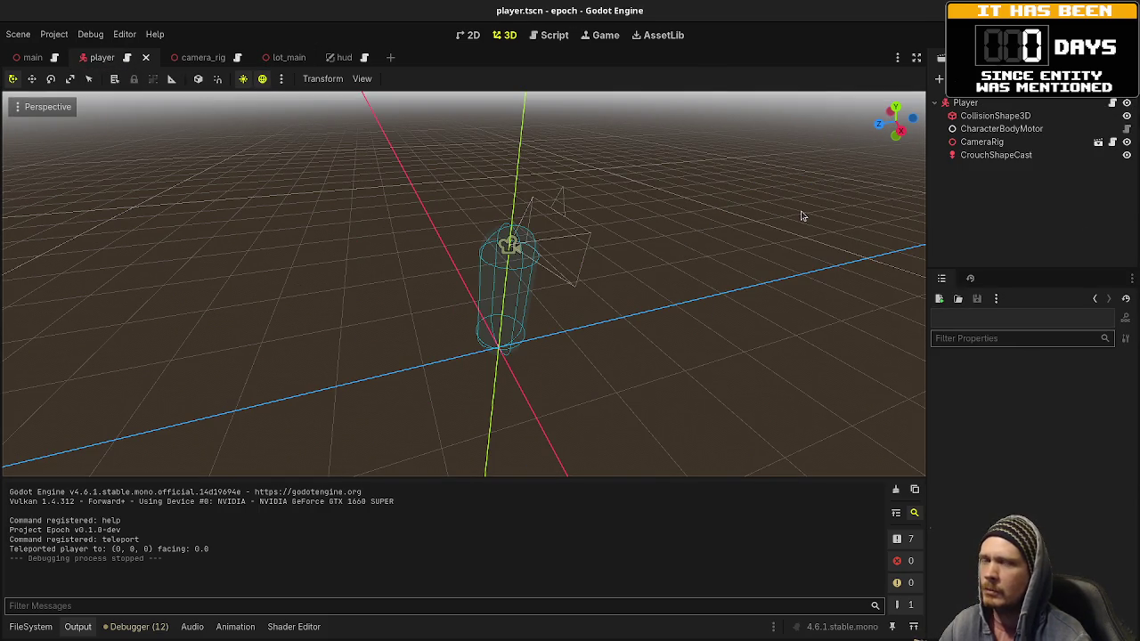
click(547, 35)
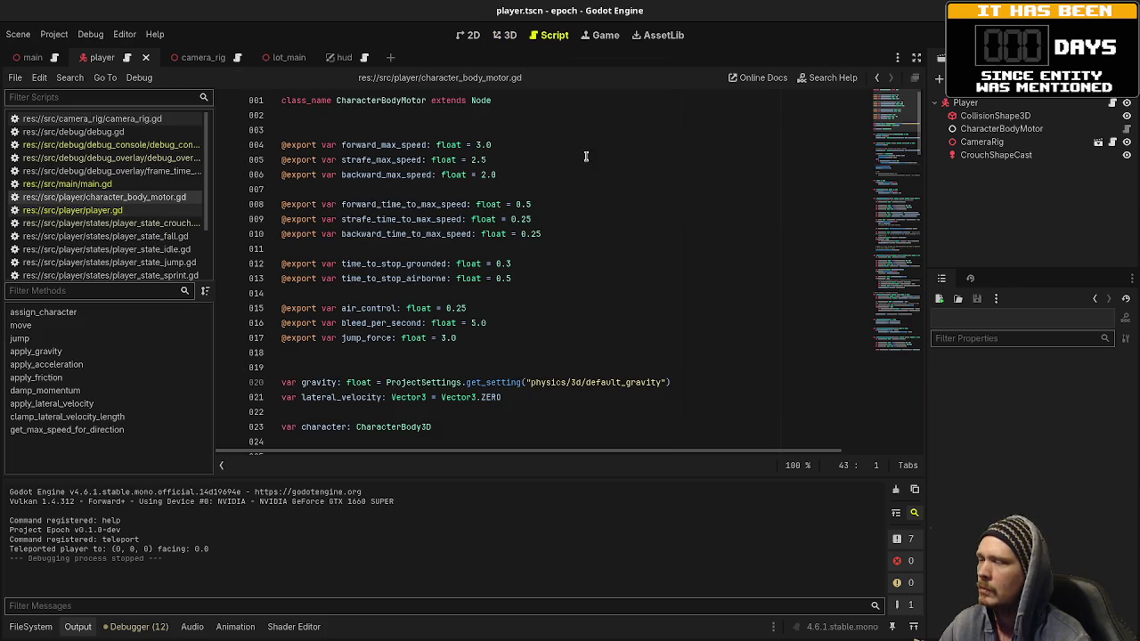
click(506, 36)
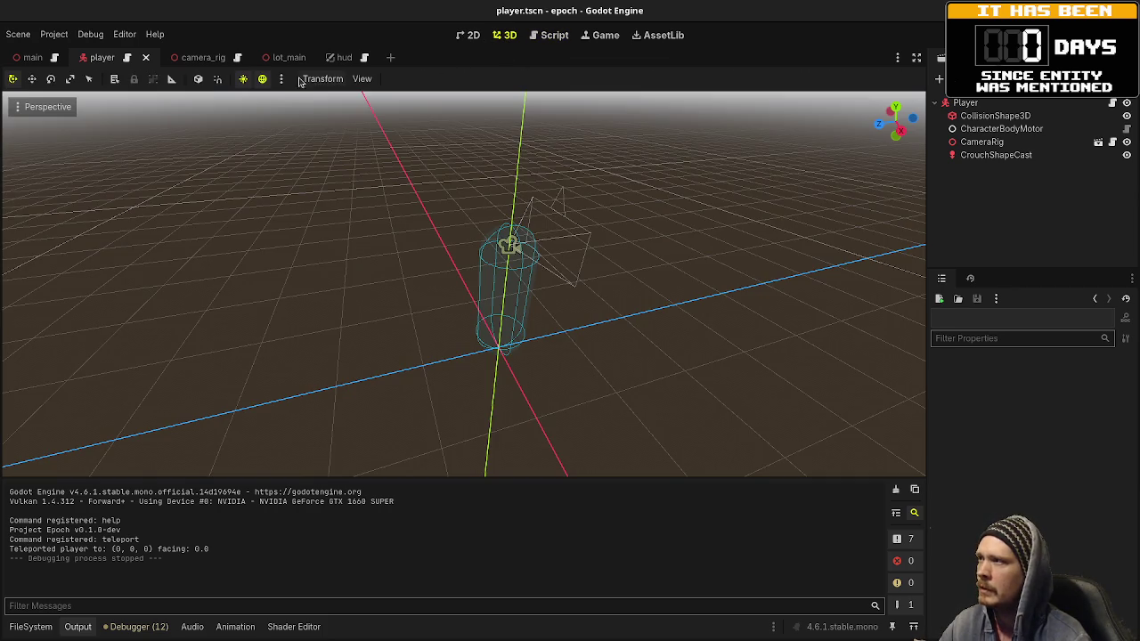
Step: Read through camera_rig.gd's camera and Headbob settings, then run the game with F5
click(200, 62)
click(219, 58)
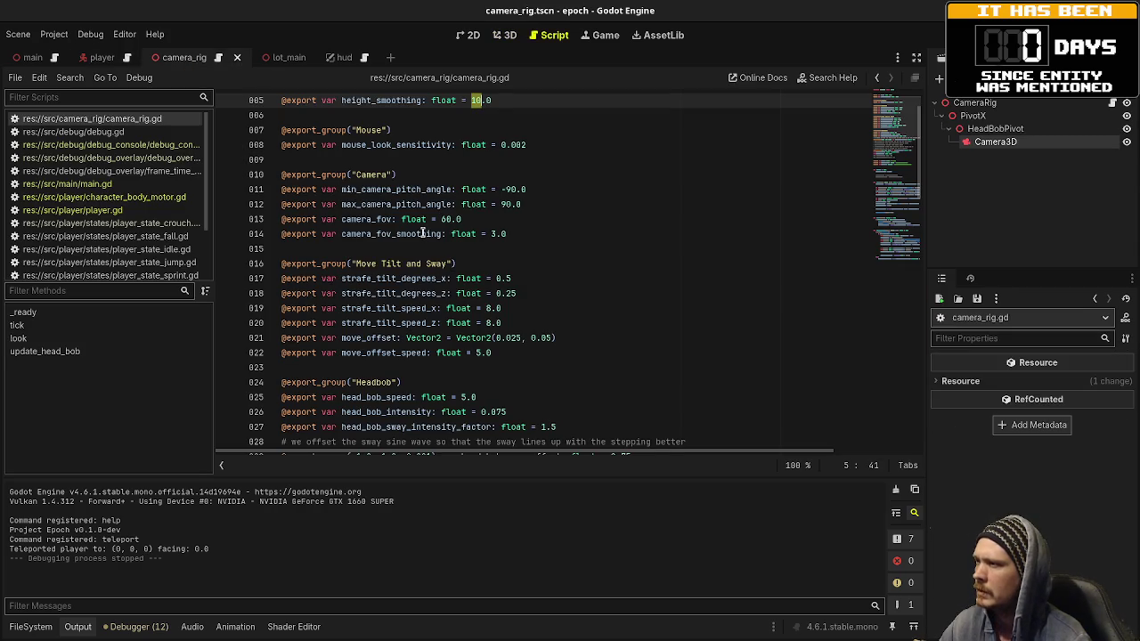
scroll(523, 247, up, 1)
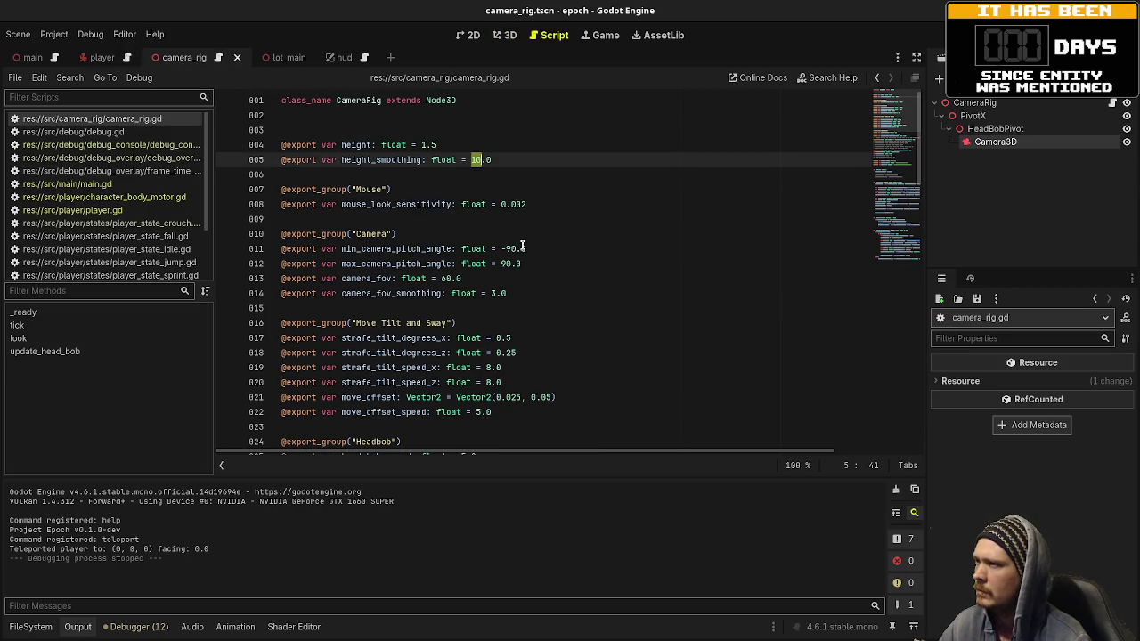
scroll(525, 254, down, 3)
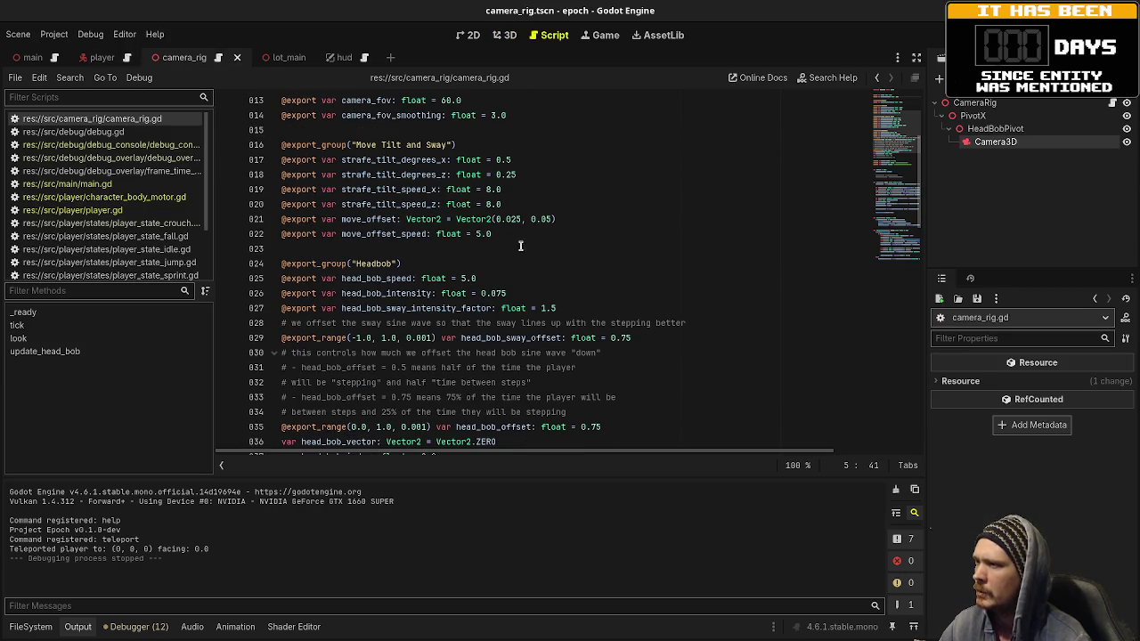
scroll(588, 245, down, 1)
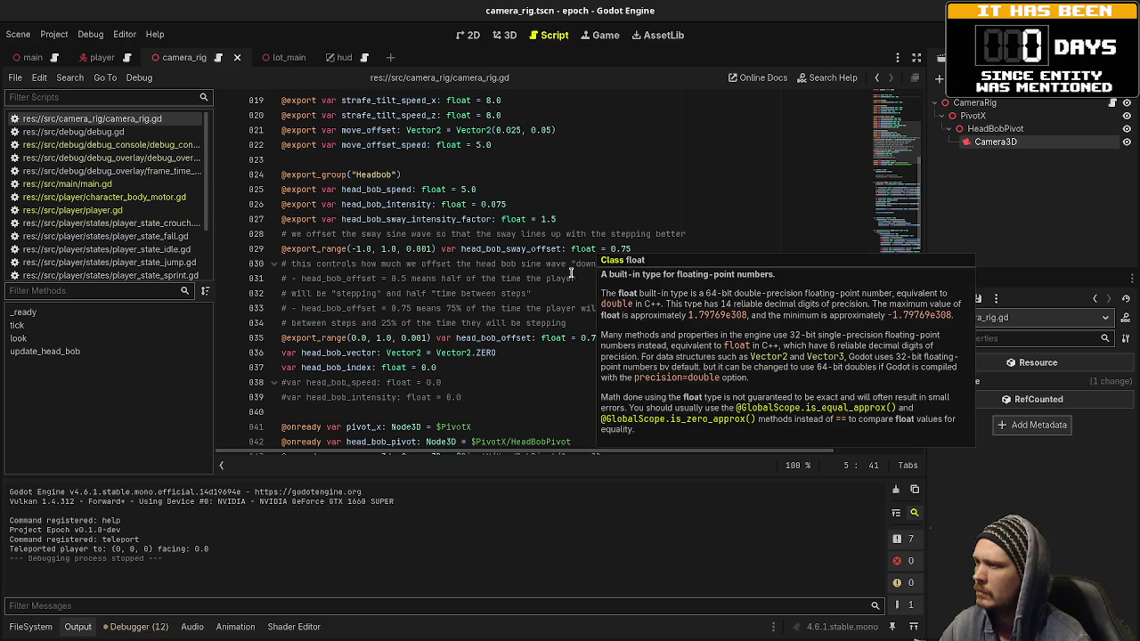
scroll(507, 356, down, 2)
scroll(507, 355, down, 2)
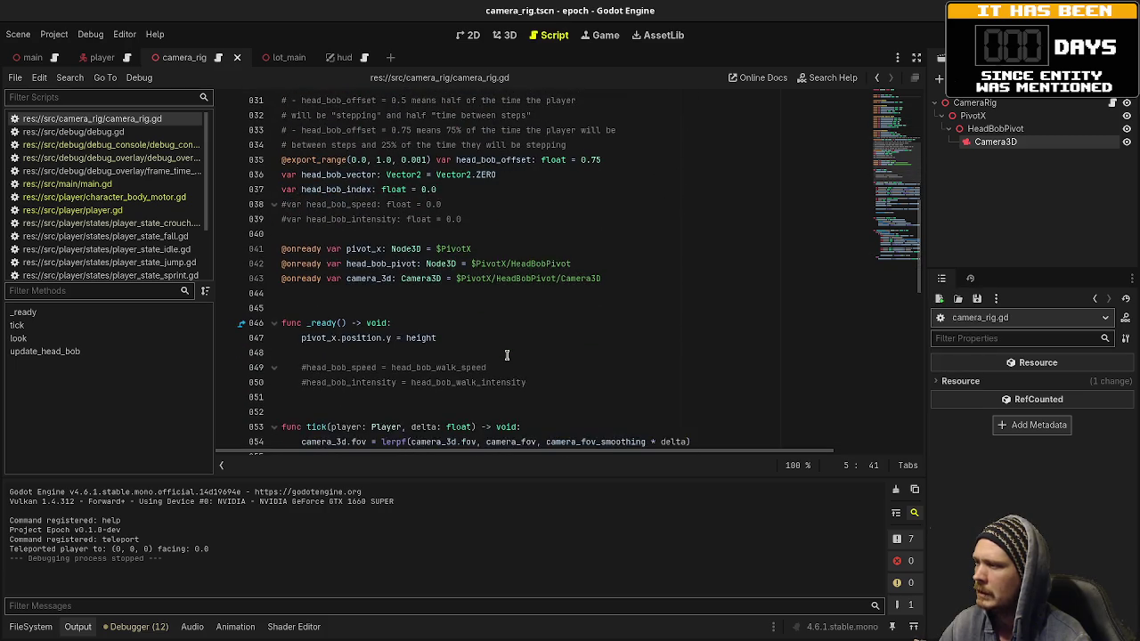
scroll(507, 356, up, 3)
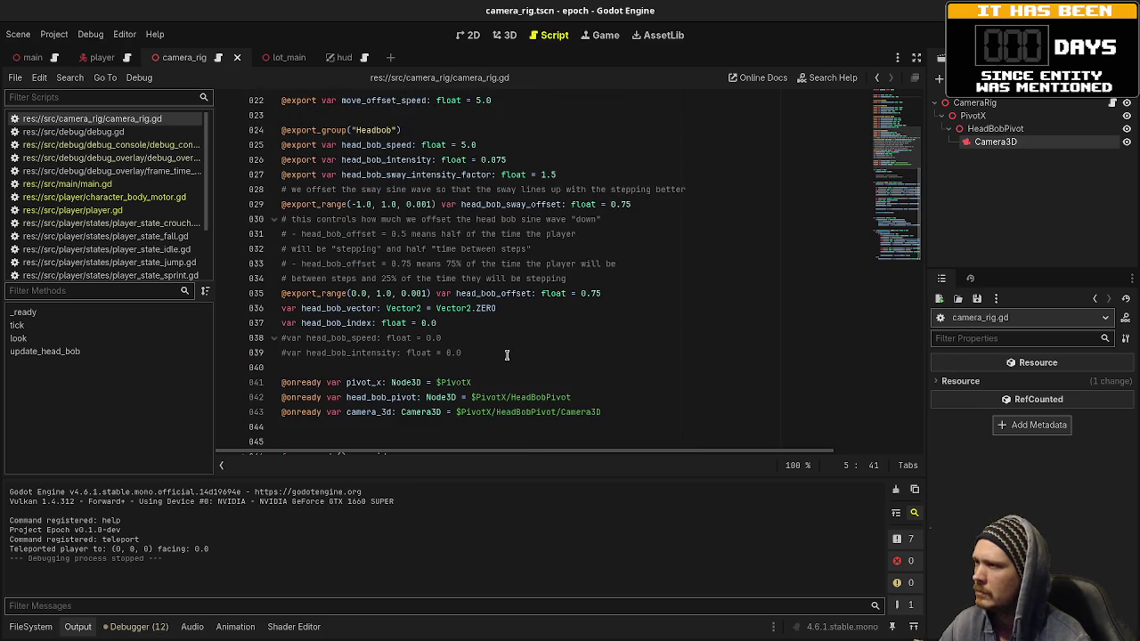
click(572, 177)
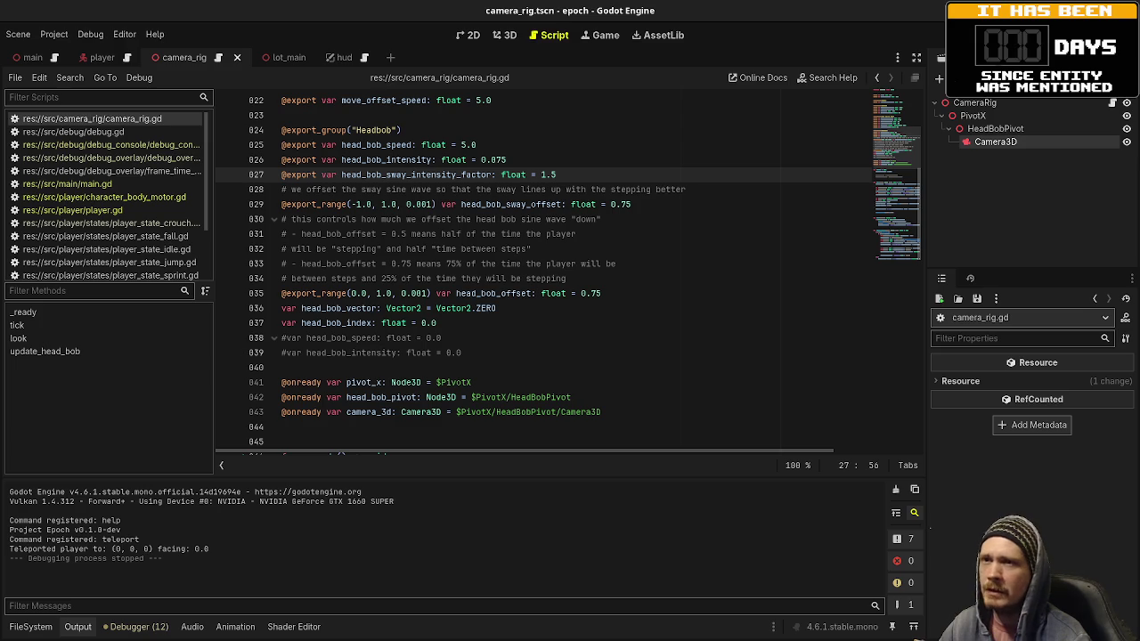
key(F5)
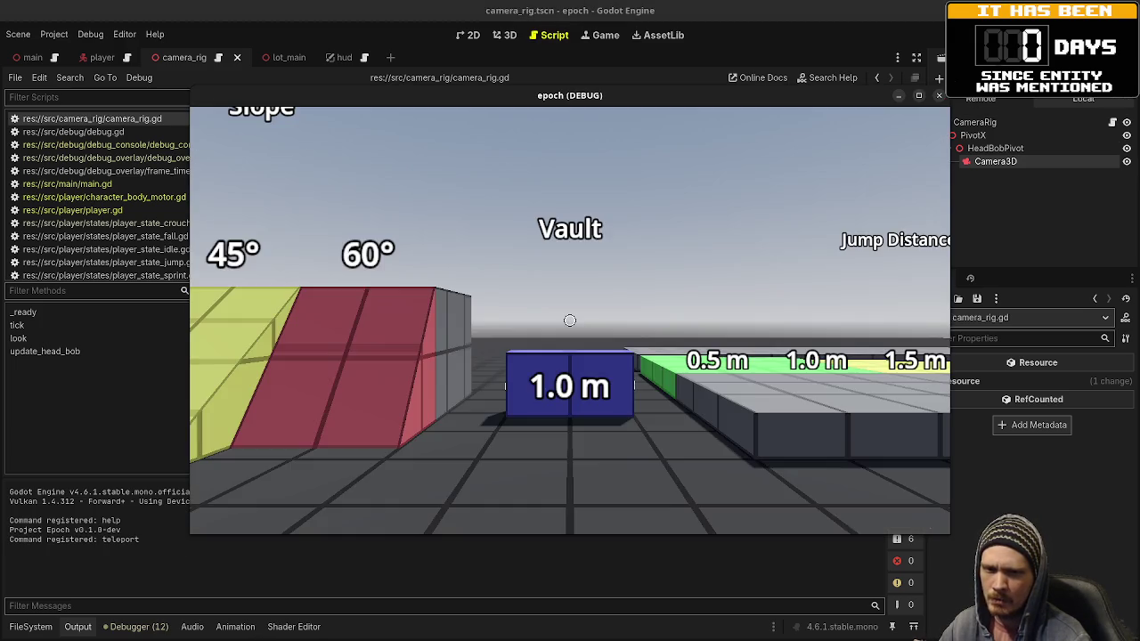
Step: Walk forward past the Jump Distance and Jump Height platforms toward the cylinder and ramps
key(w)
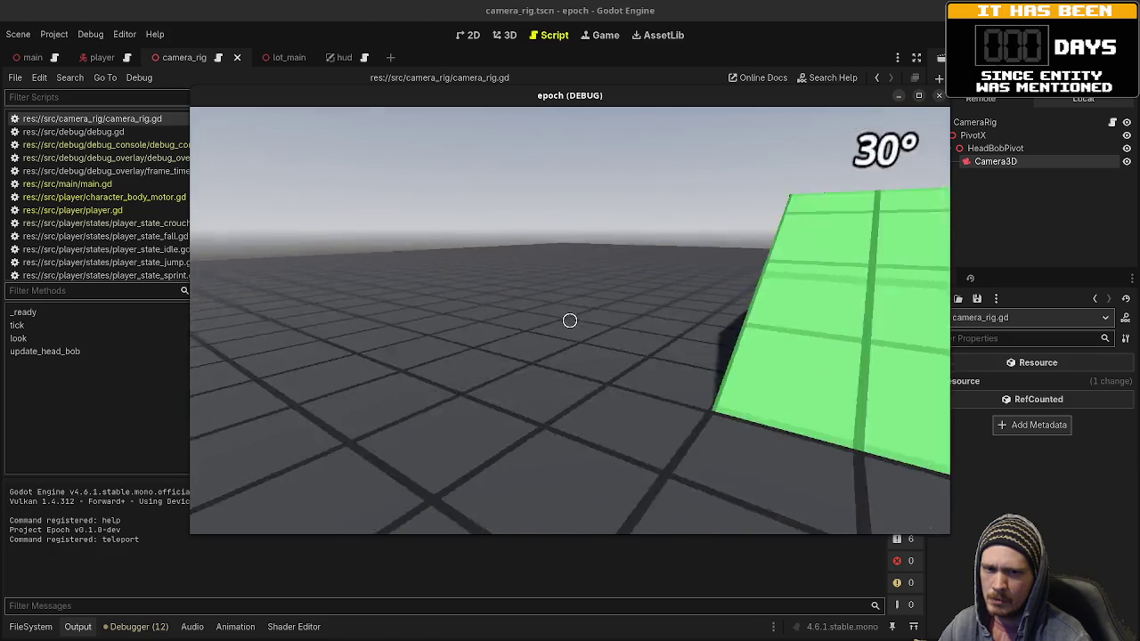
key(w)
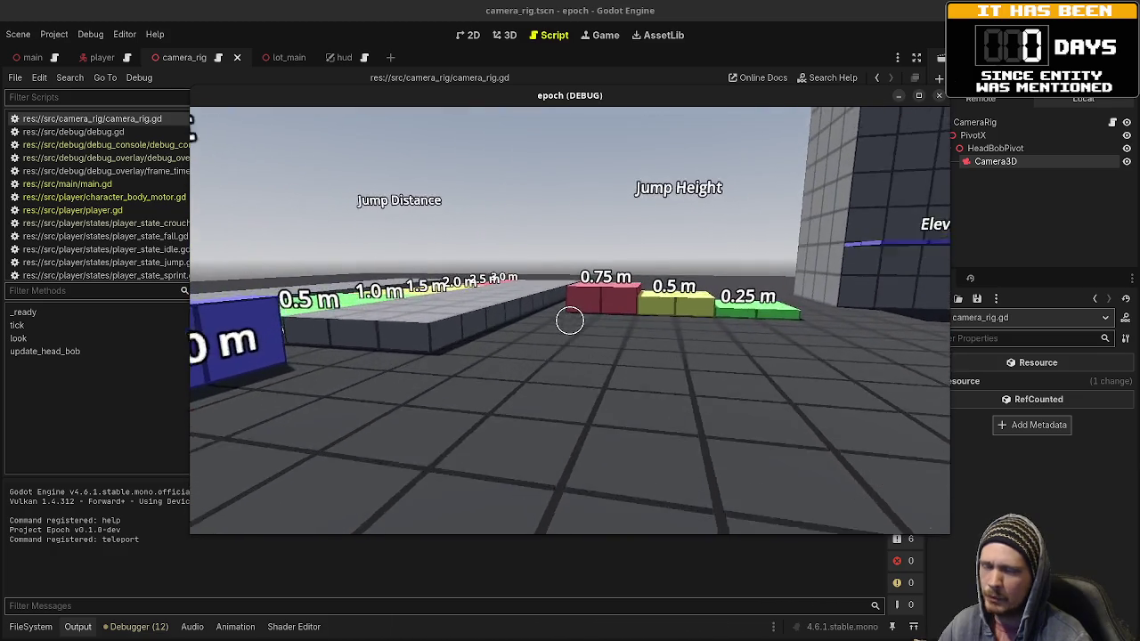
key(w)
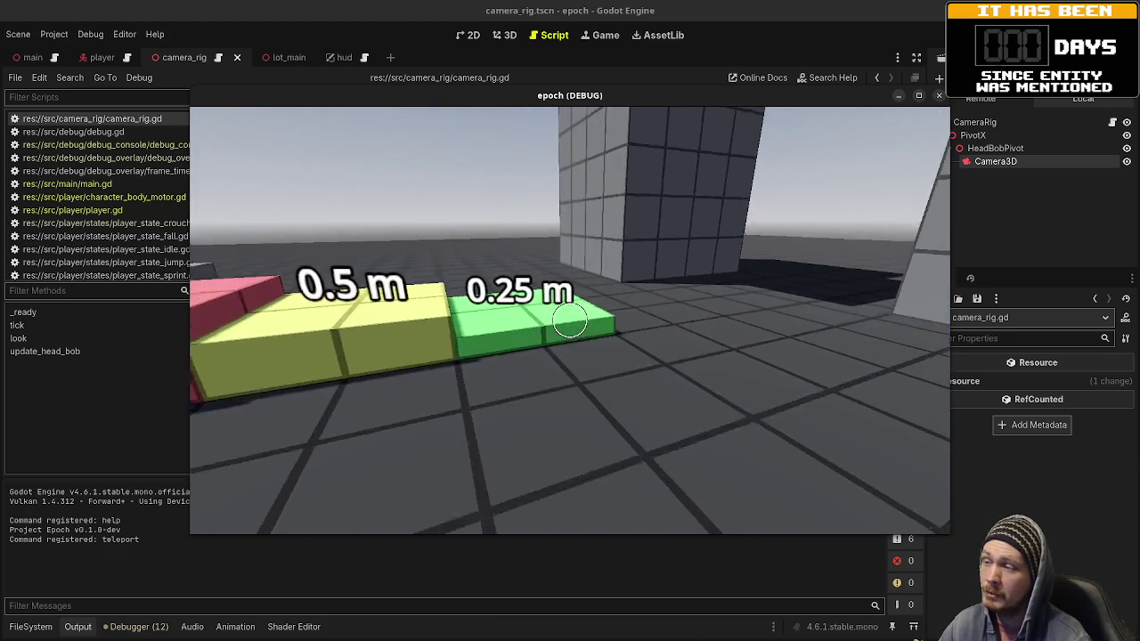
key(w)
key(w)
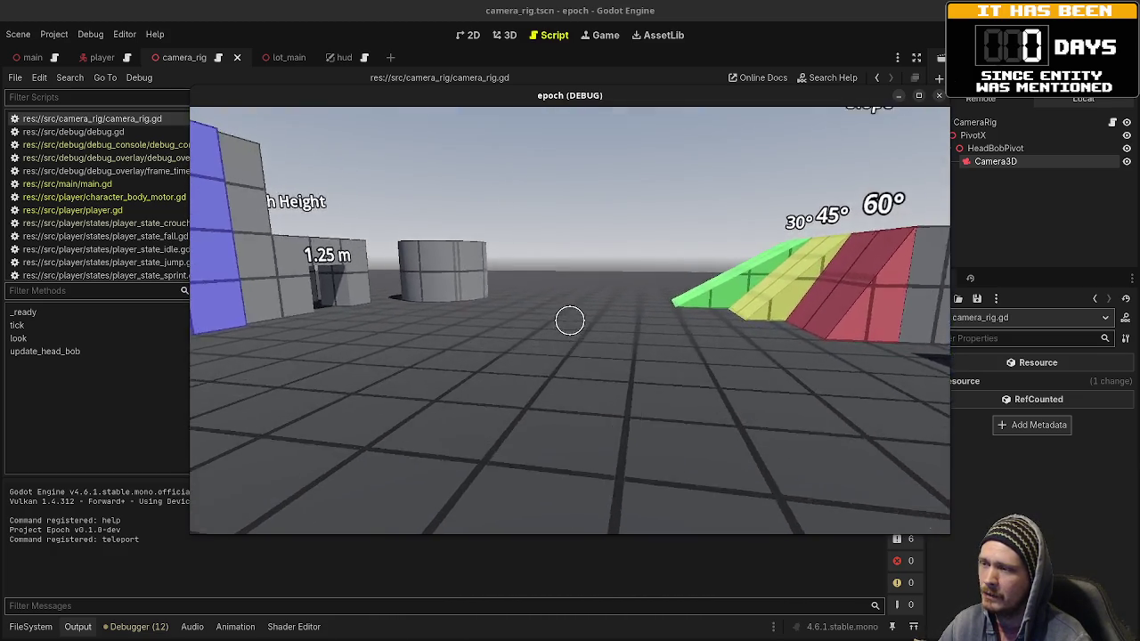
key(w)
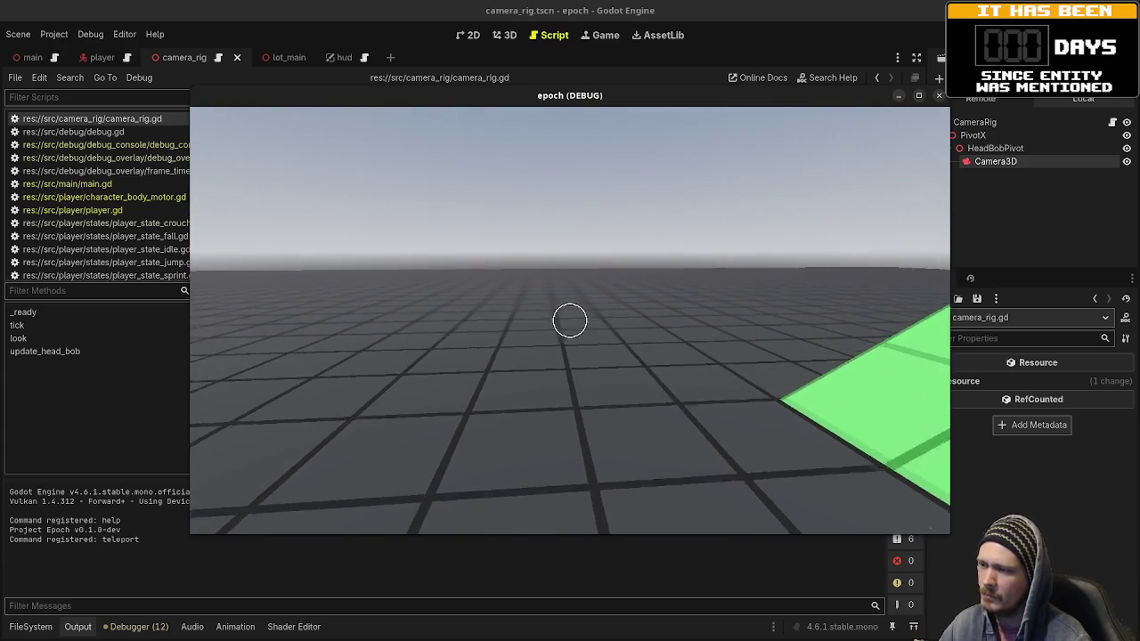
Step: Turn back over the 0.5 m and 0.75 m blocks toward the blue Crouch Height walls
key(w)
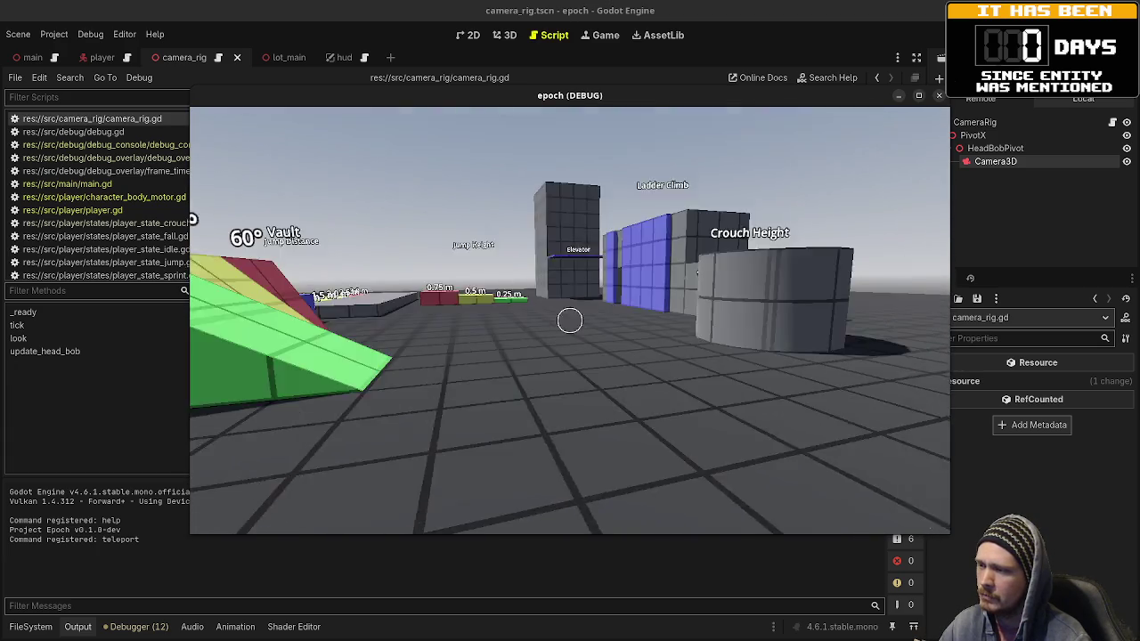
key(w)
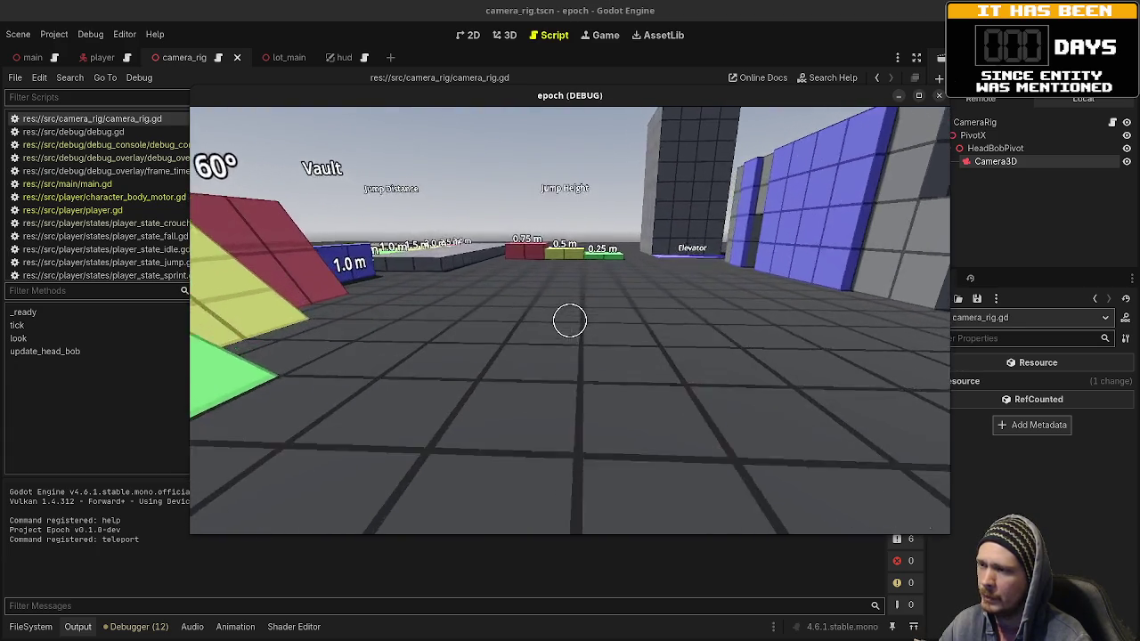
key(w)
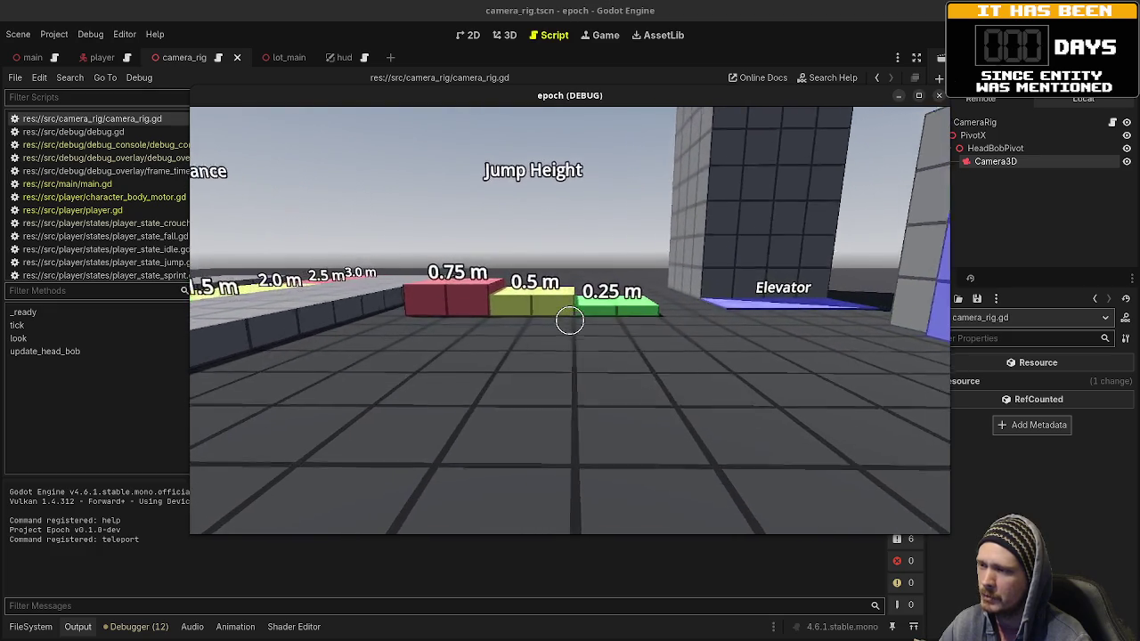
key(w)
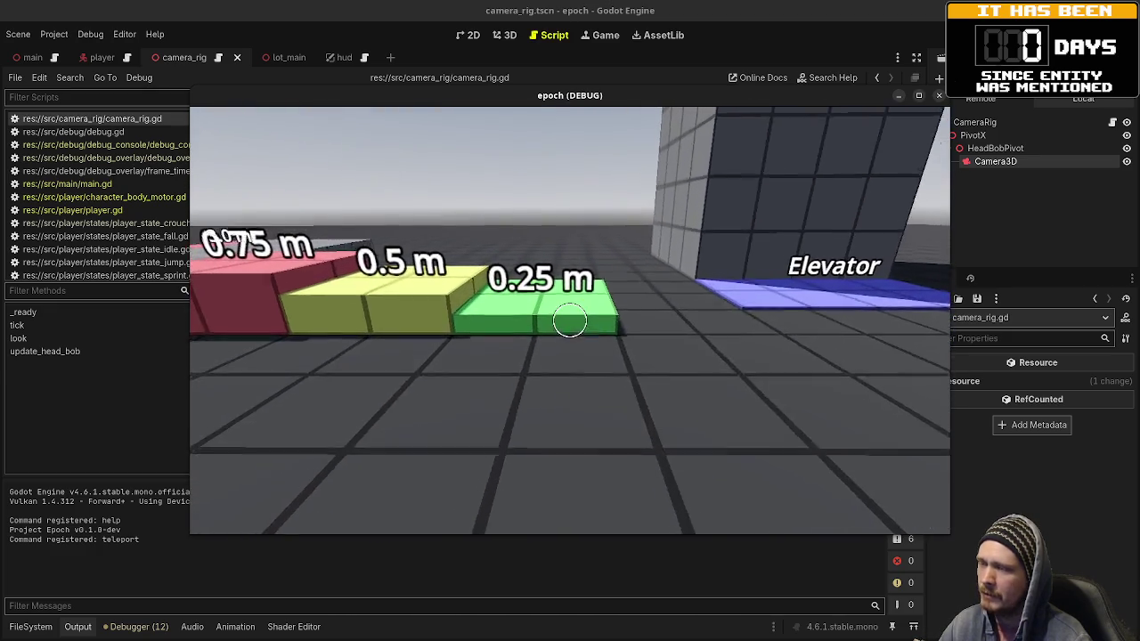
key(w)
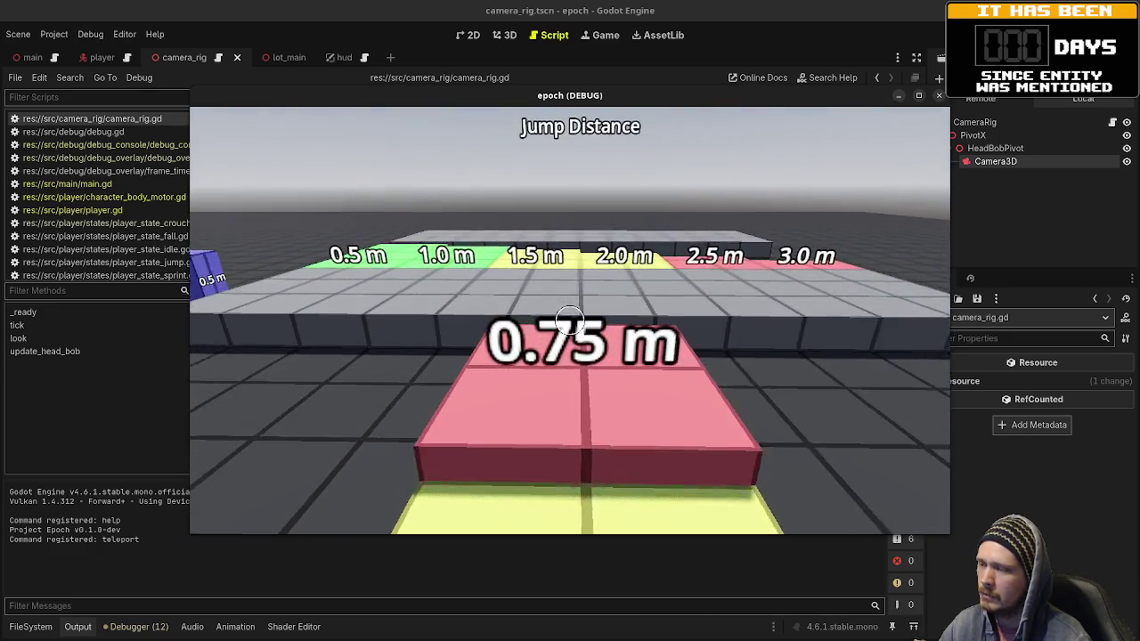
mouse_move(571, 320)
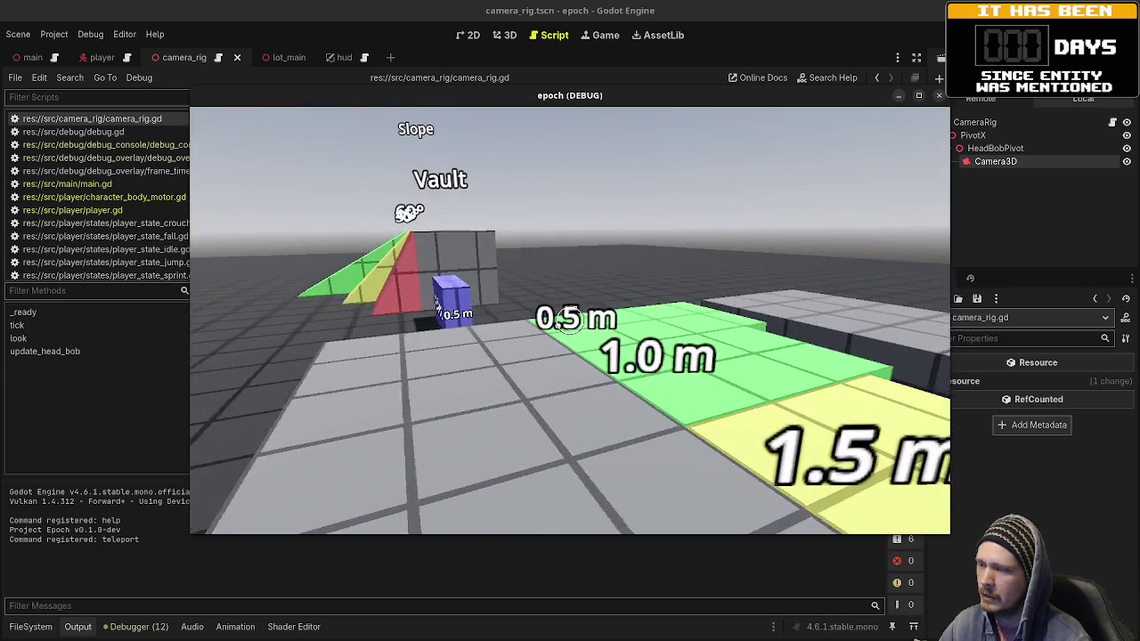
key(w)
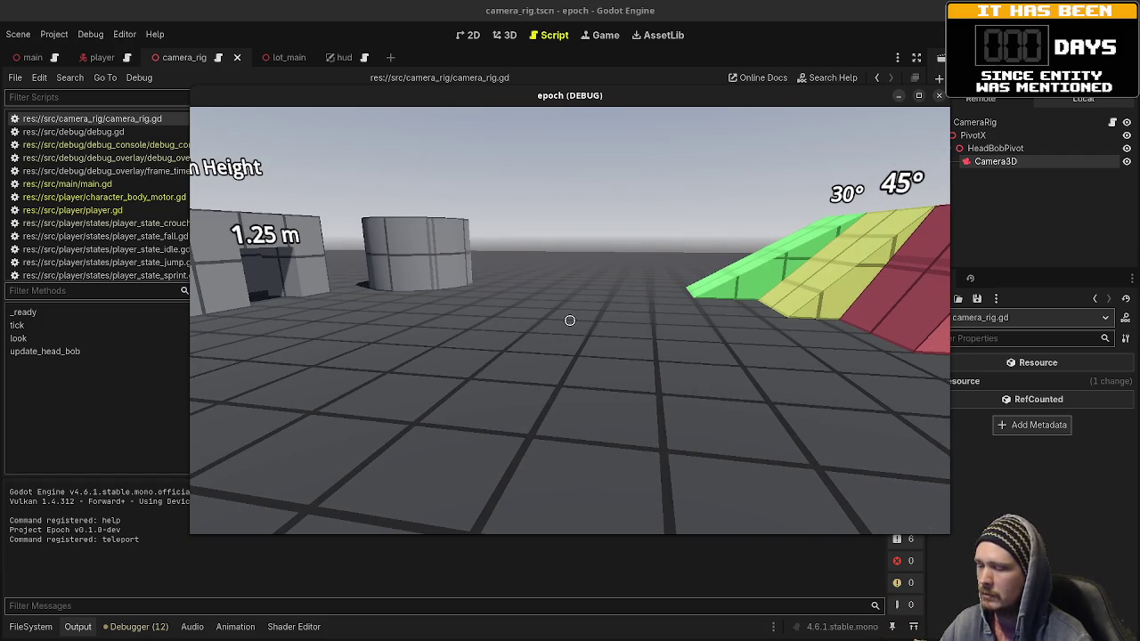
key(w)
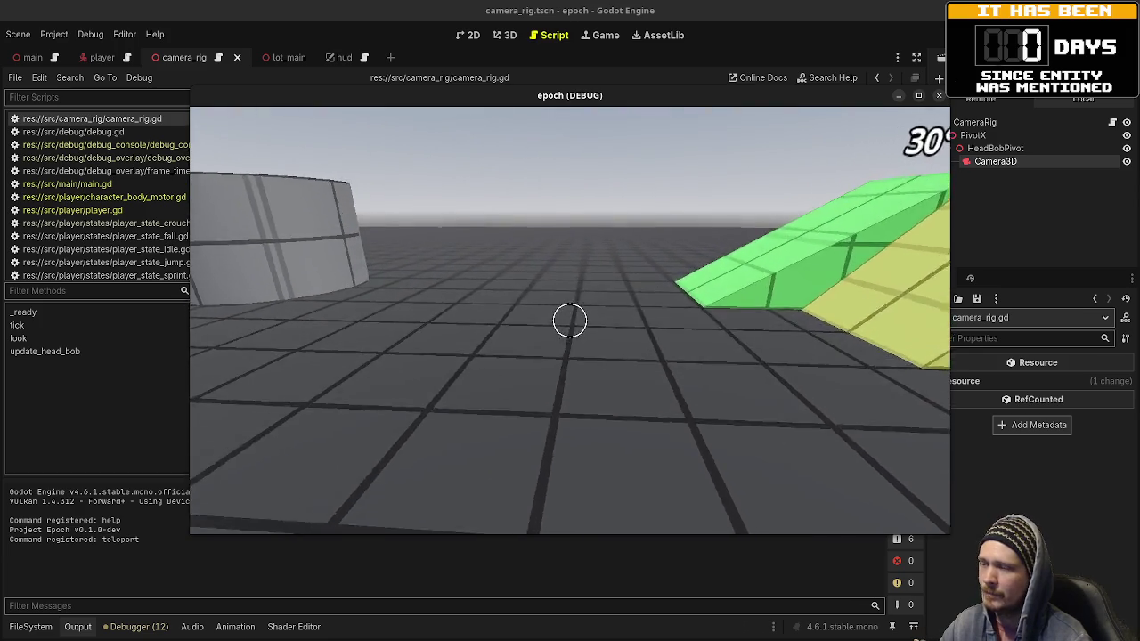
Step: Set the running CameraRig's Head Bob Sway Intensity to 1.0 in the remote Inspector
click(975, 122)
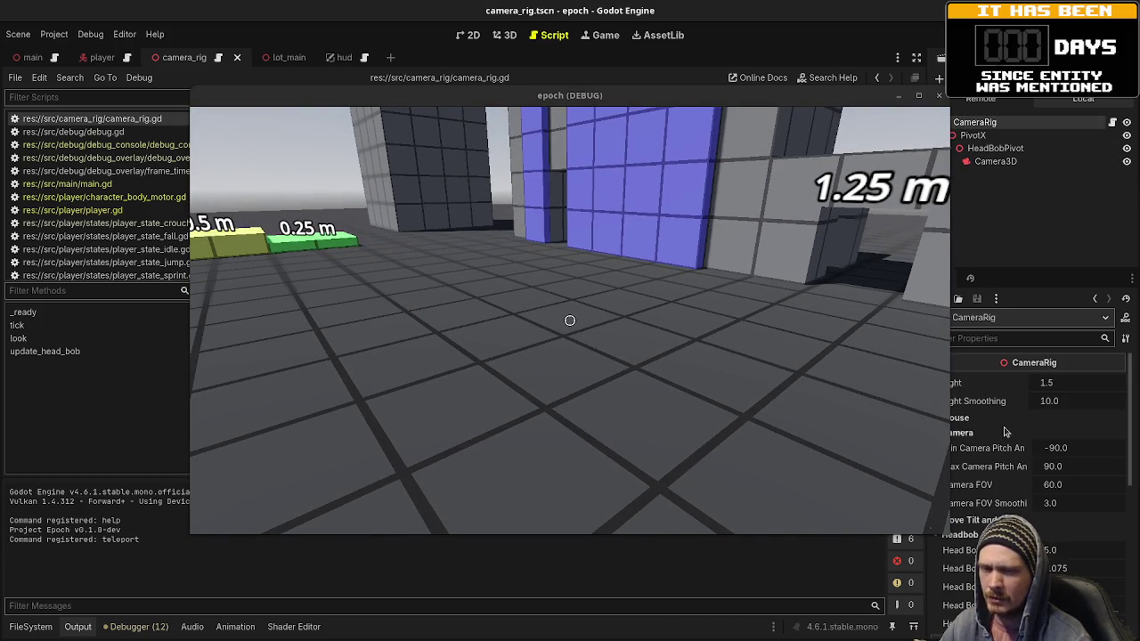
drag(809, 103, 752, 106)
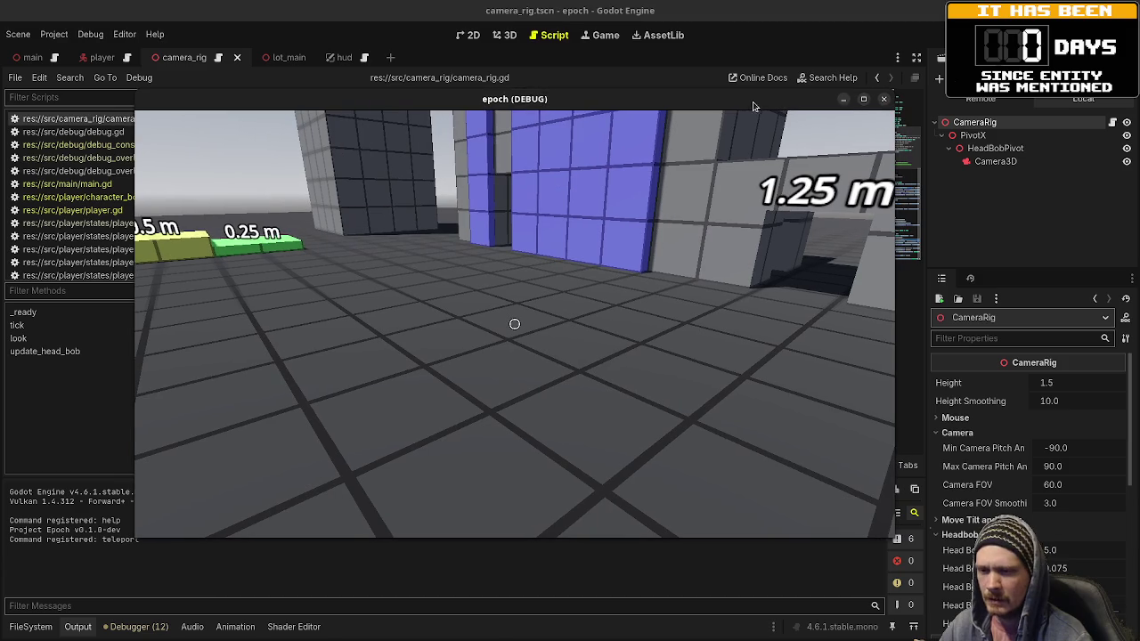
scroll(1022, 472, down, 3)
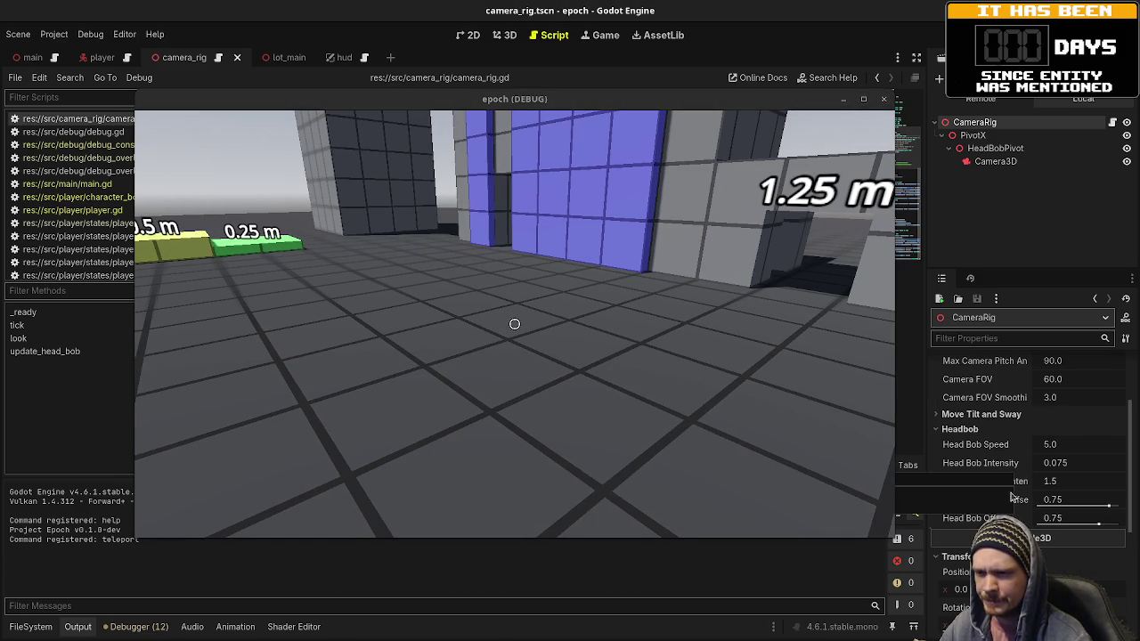
click(1069, 482)
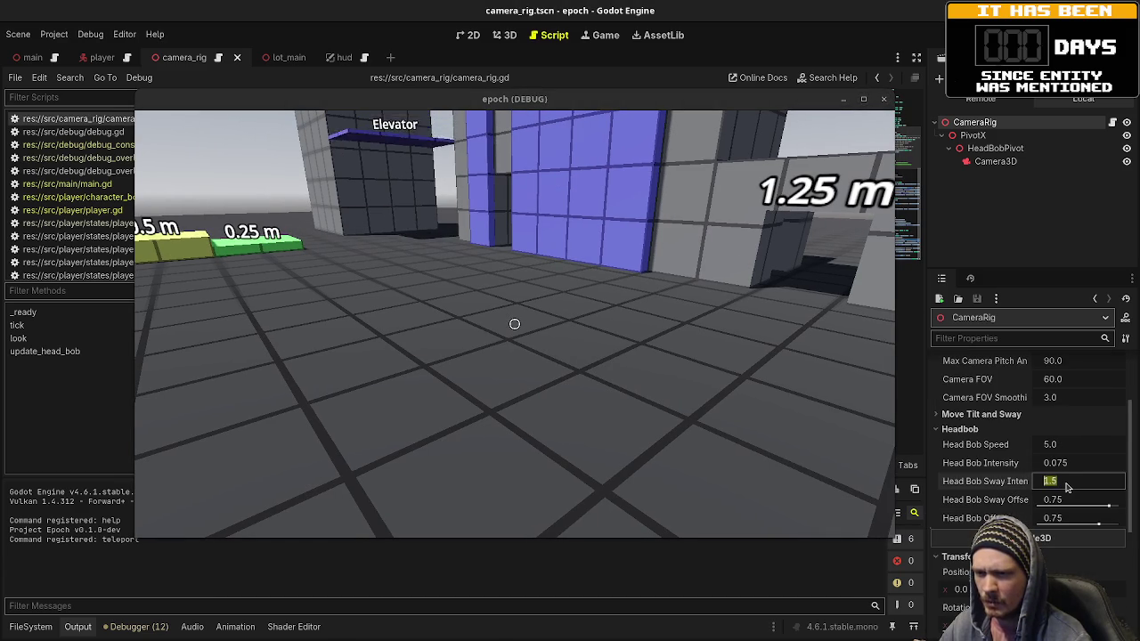
text(1)
key(Return)
Step: Walk to the Jump Height steps and through the 1.25 m crouch tunnel to judge the sway
key(s)
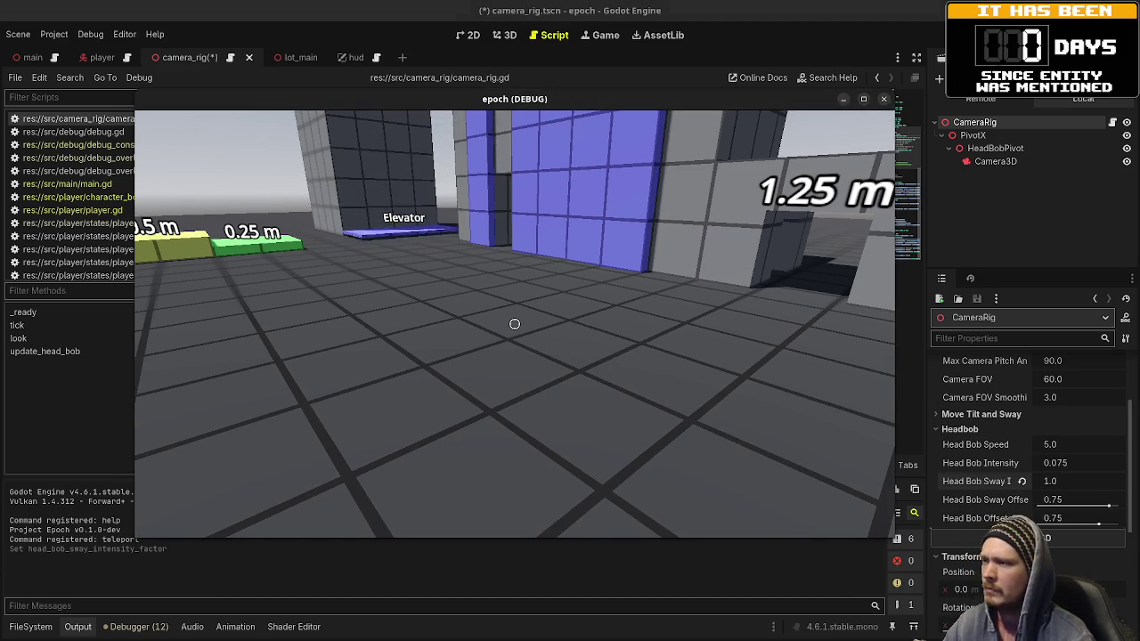
key(w)
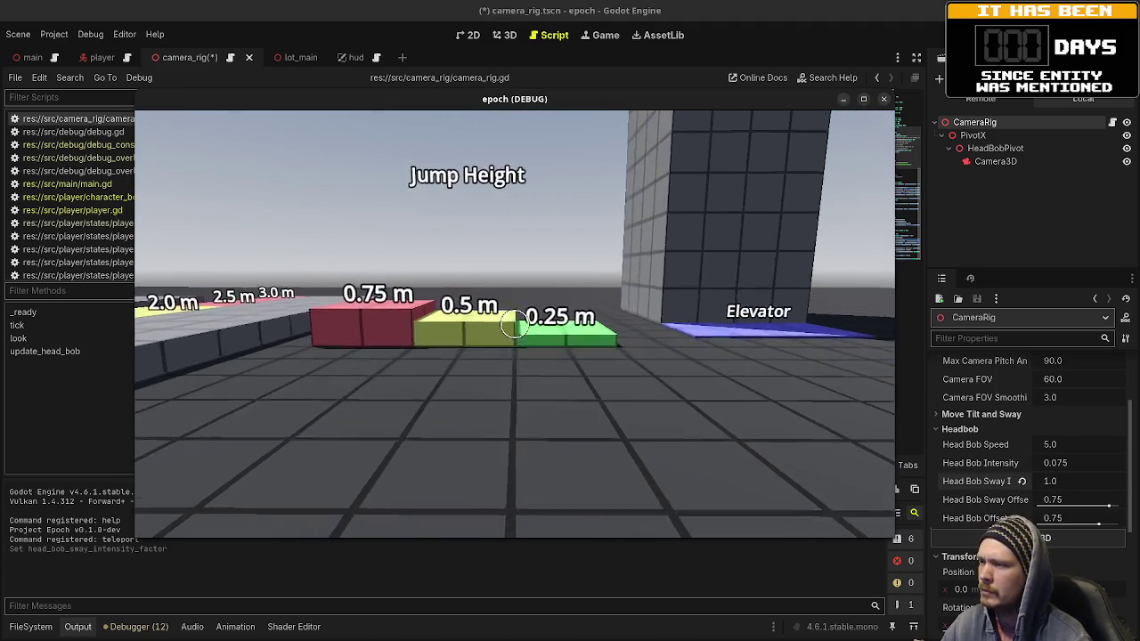
mouse_move(515, 324)
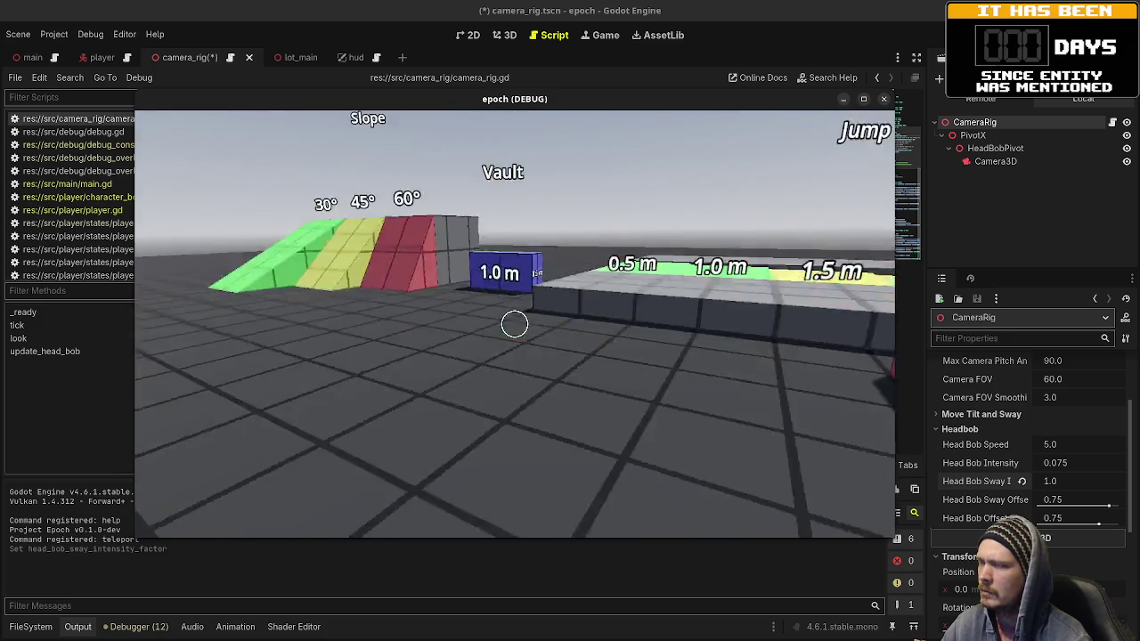
key(w)
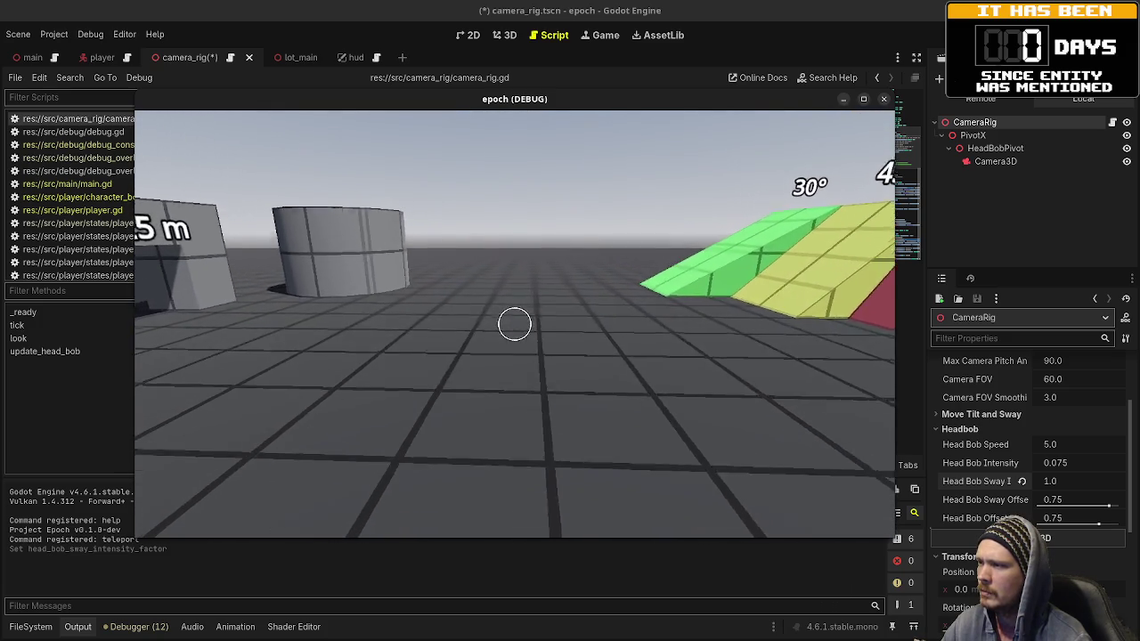
key(w)
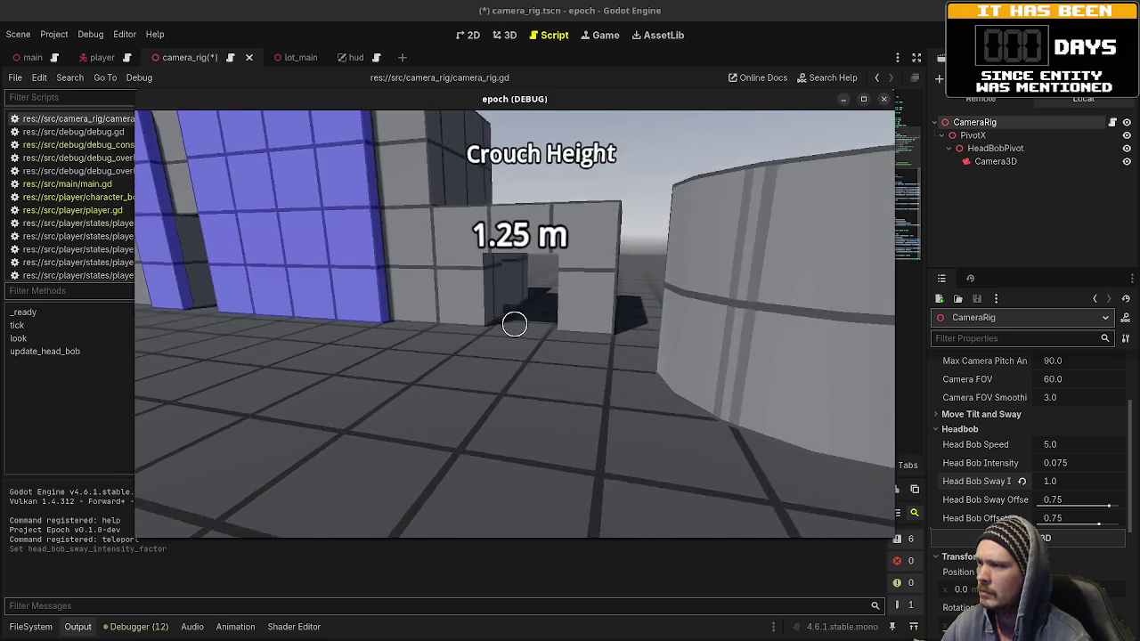
key(w)
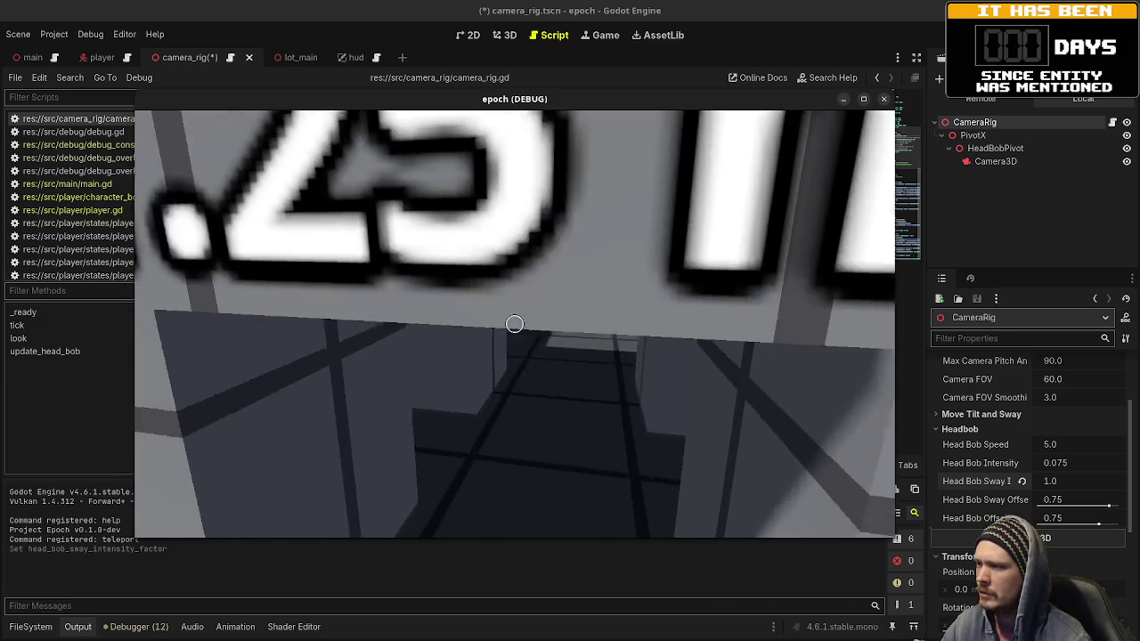
key(w)
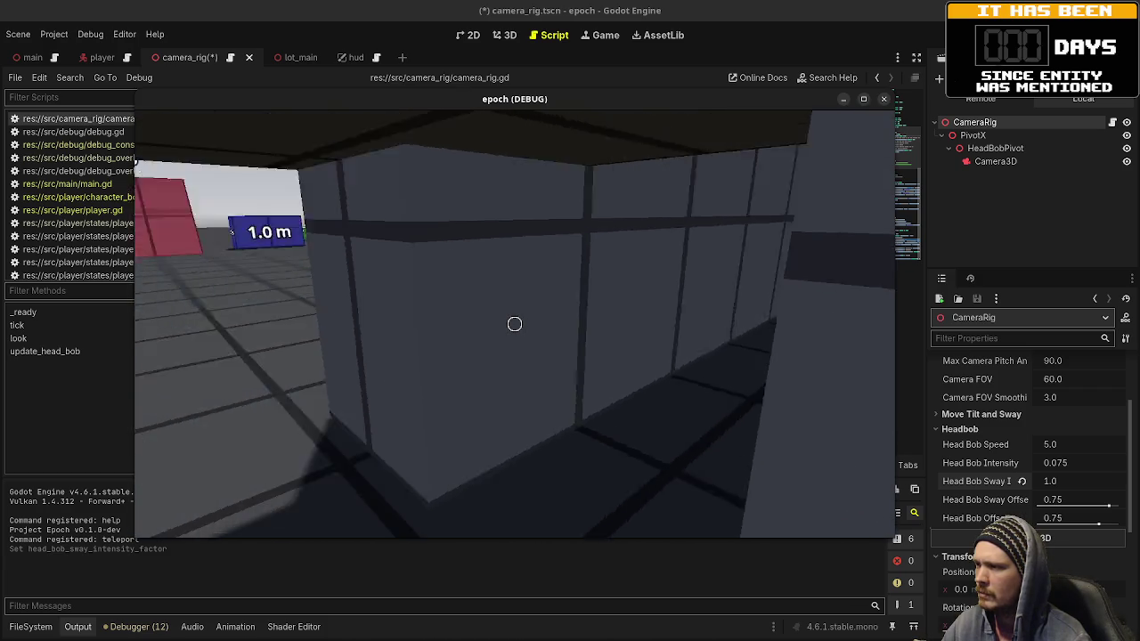
key(w)
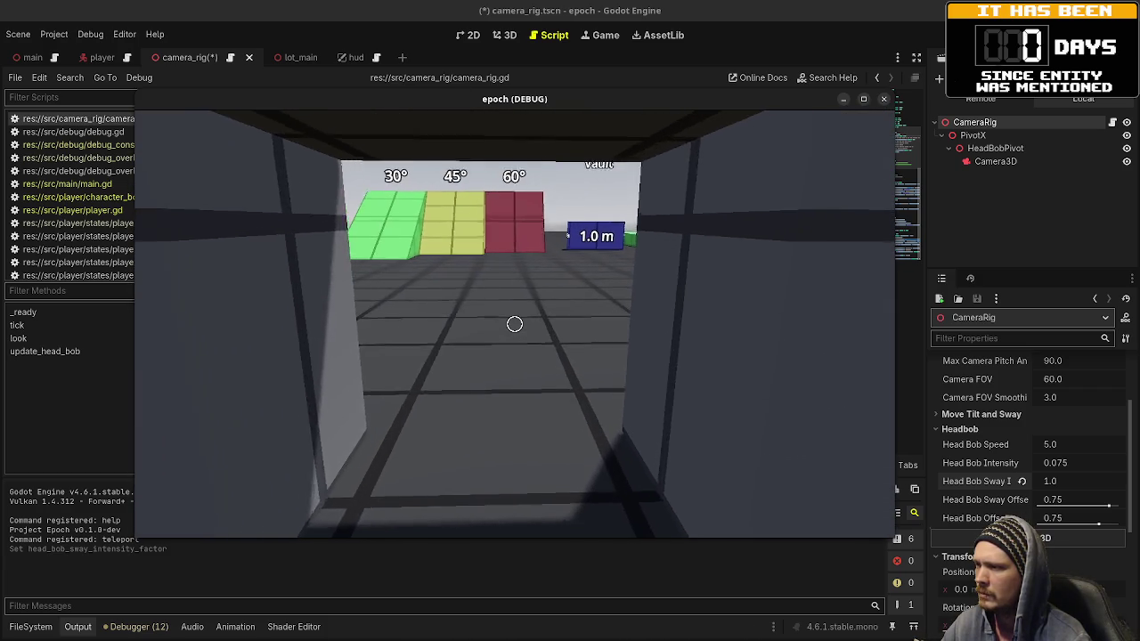
key(w)
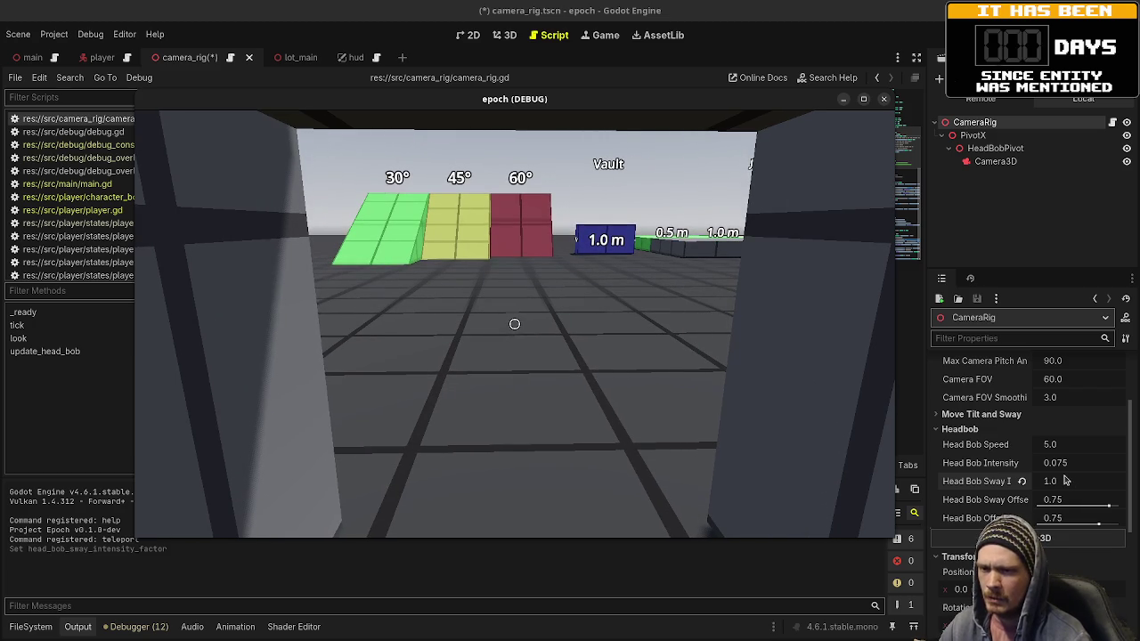
click(1063, 482)
text(0.5)
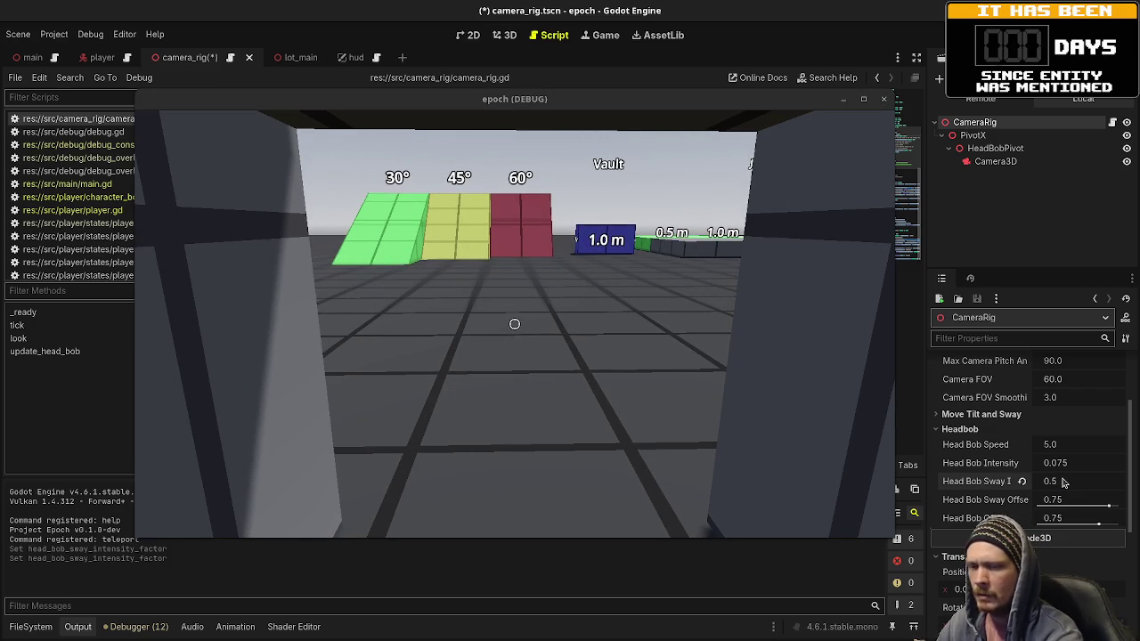
Step: Apply a sway intensity of 0.5 and walk past the Jump Height blocks to the Slope ramp
click(515, 324)
key(w)
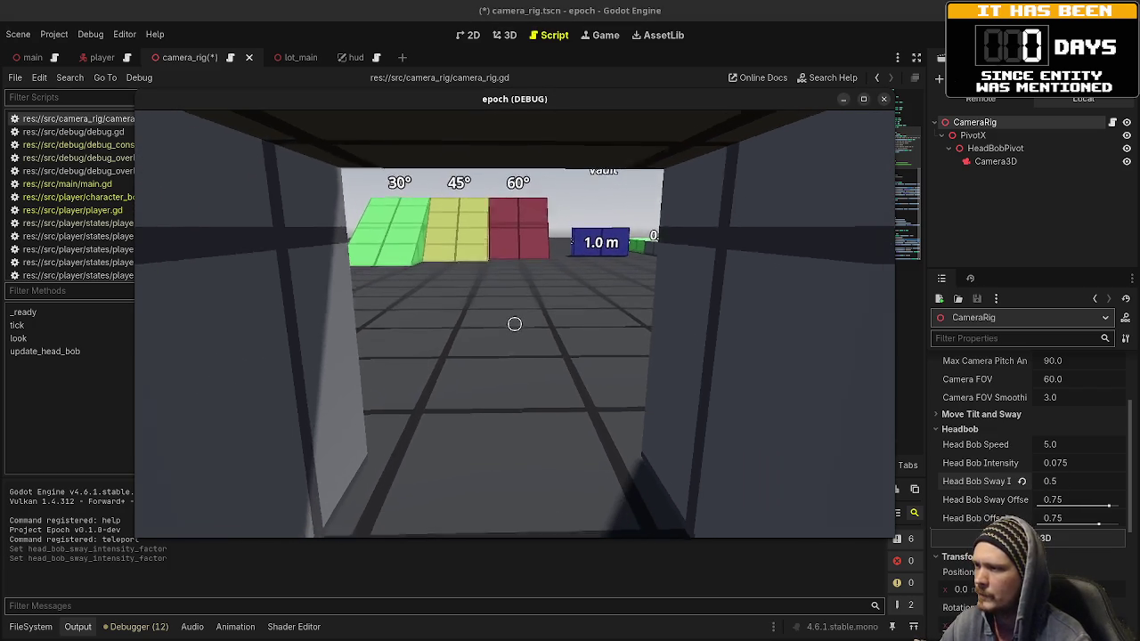
key(s)
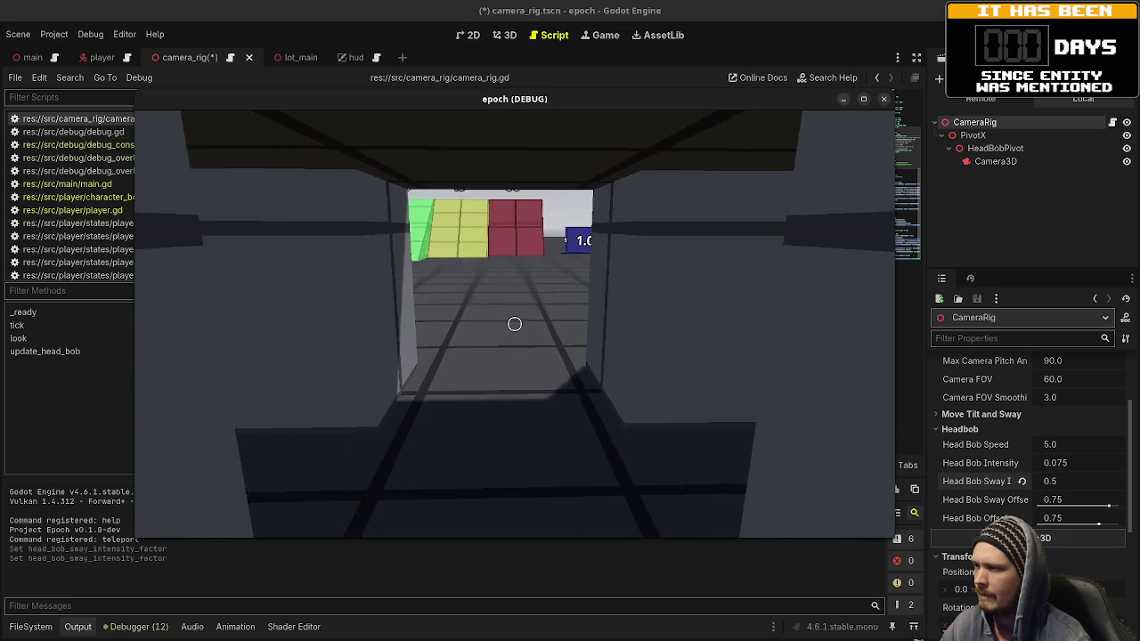
key(w)
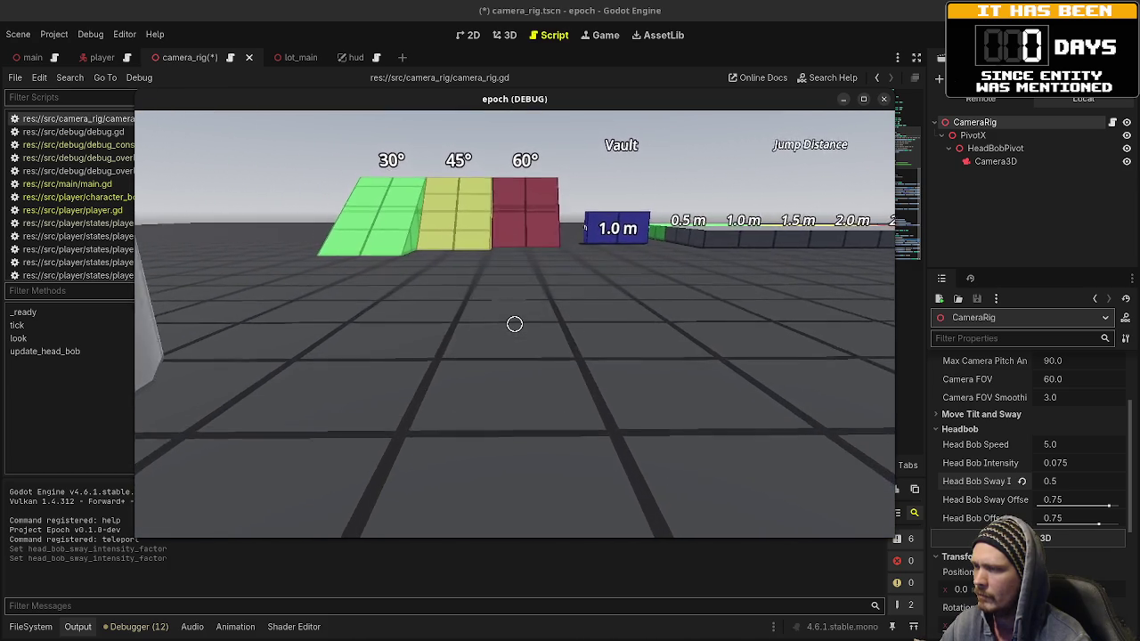
key(w)
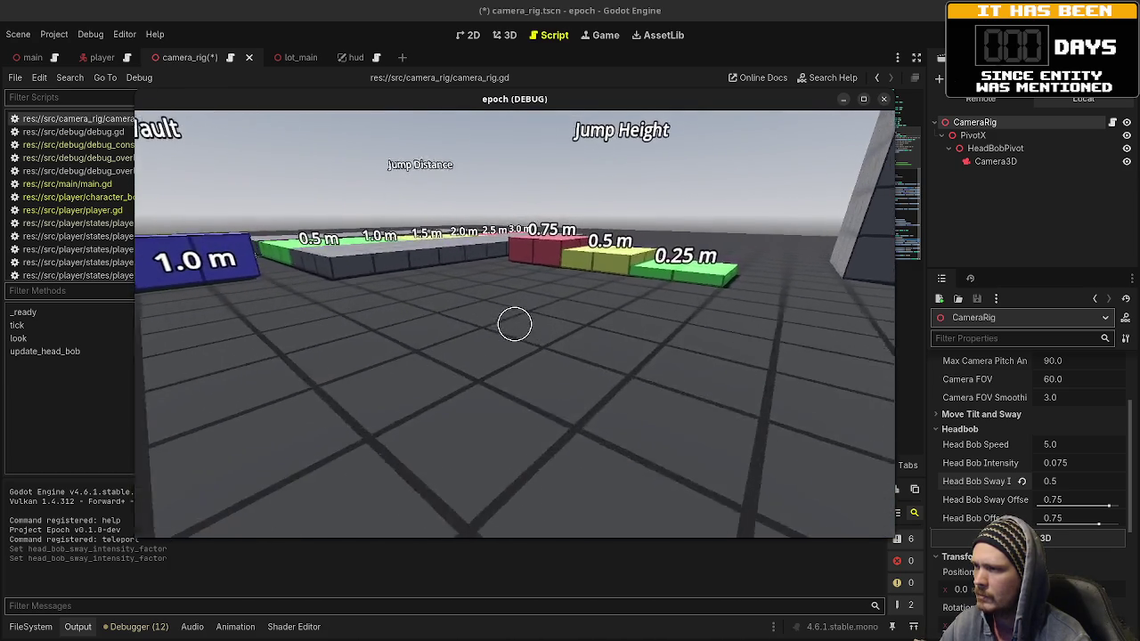
key(w)
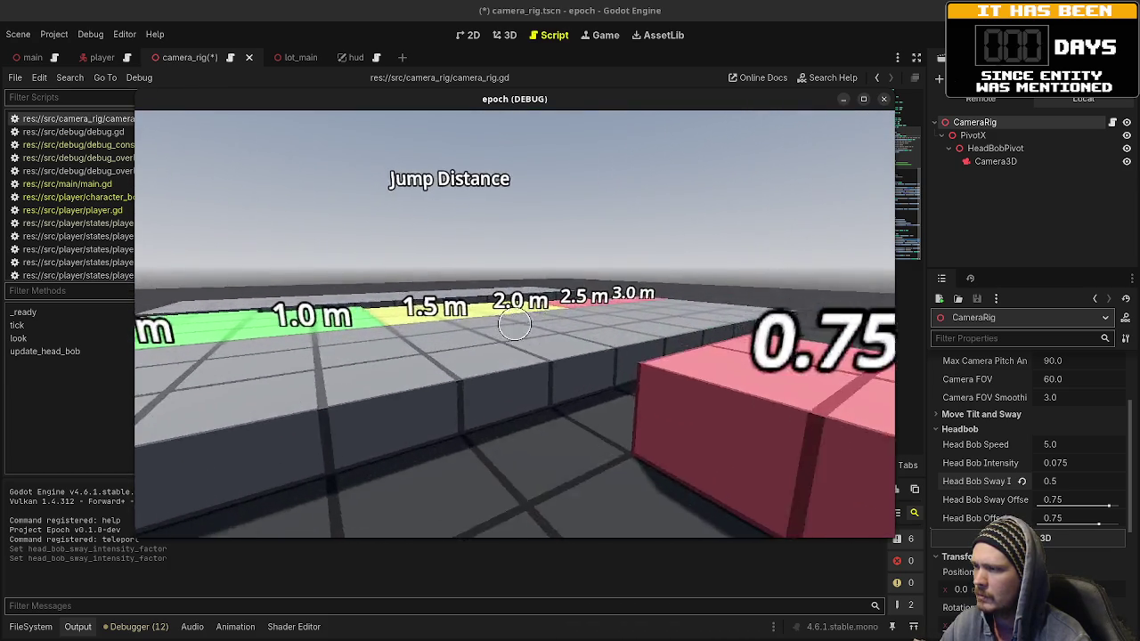
mouse_move(515, 324)
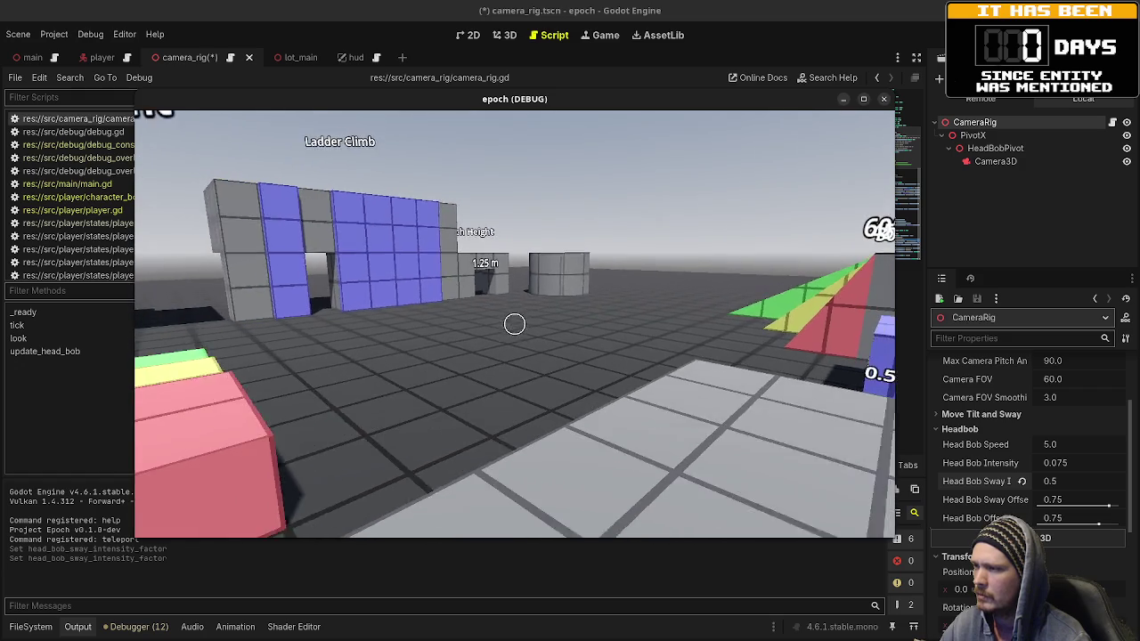
key(w)
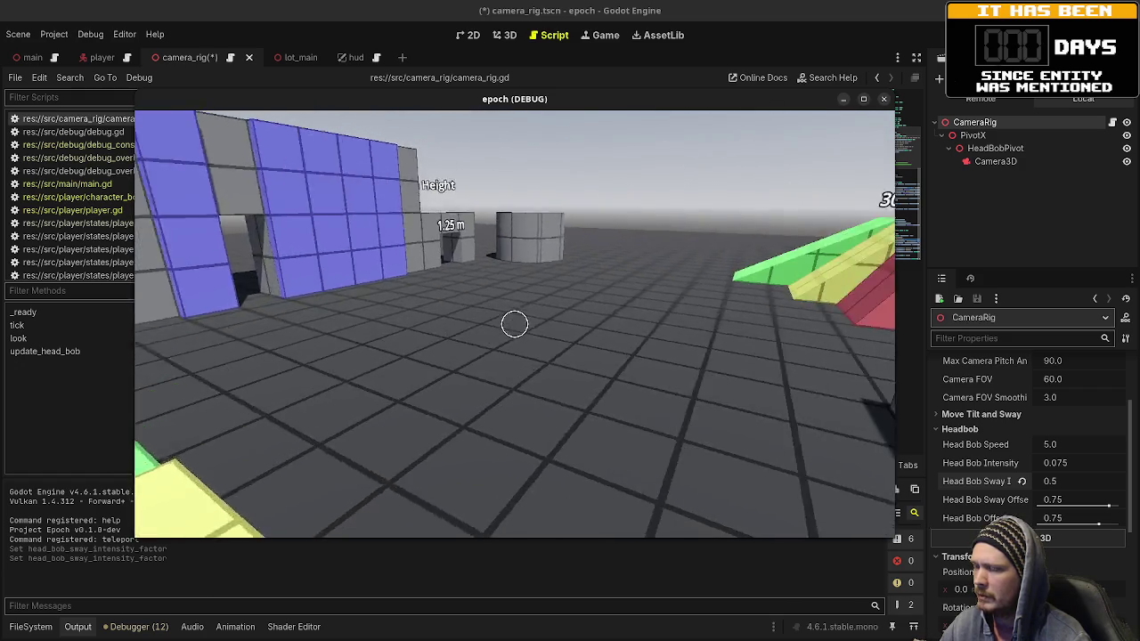
key(w)
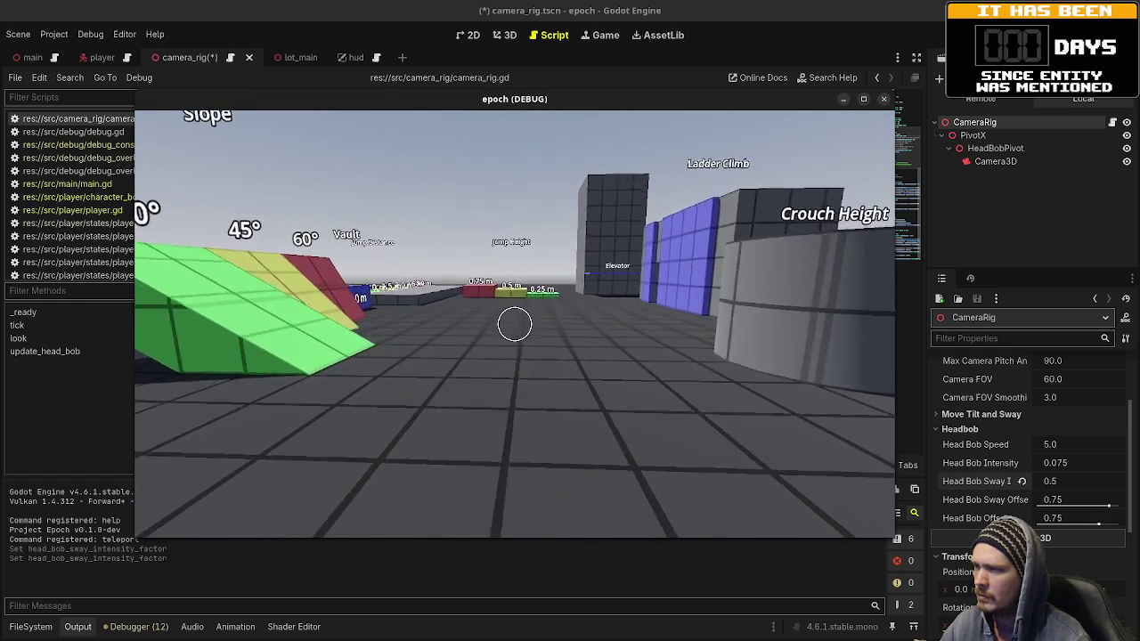
key(w)
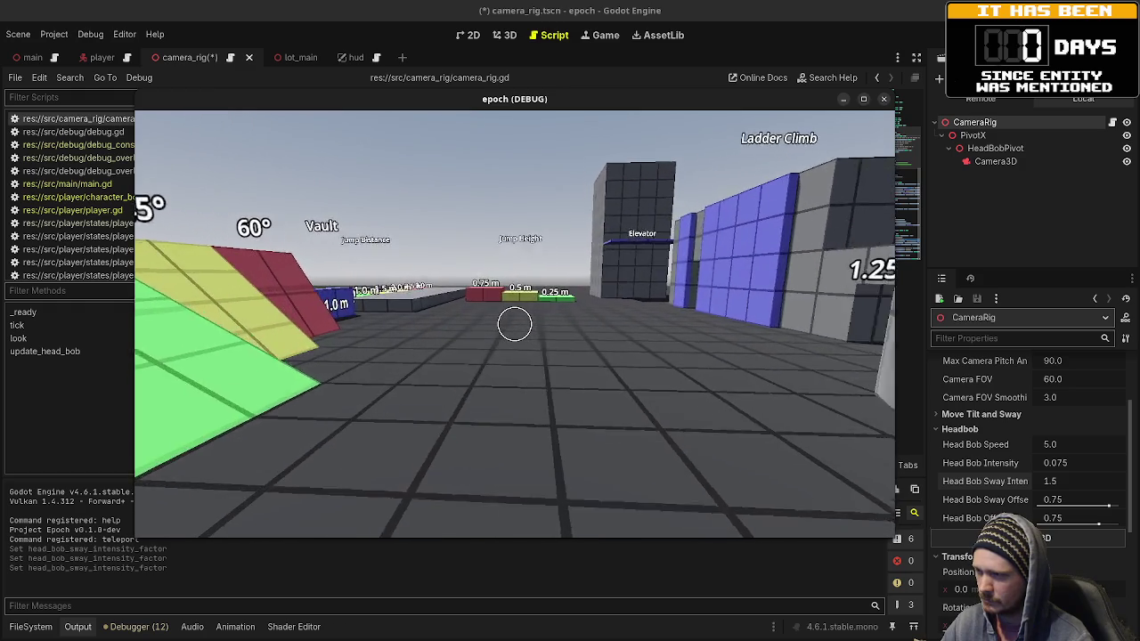
Step: Edit the sway value, then walk from the Vault area toward the Jump Height and Slope areas
click(1060, 481)
click(855, 446)
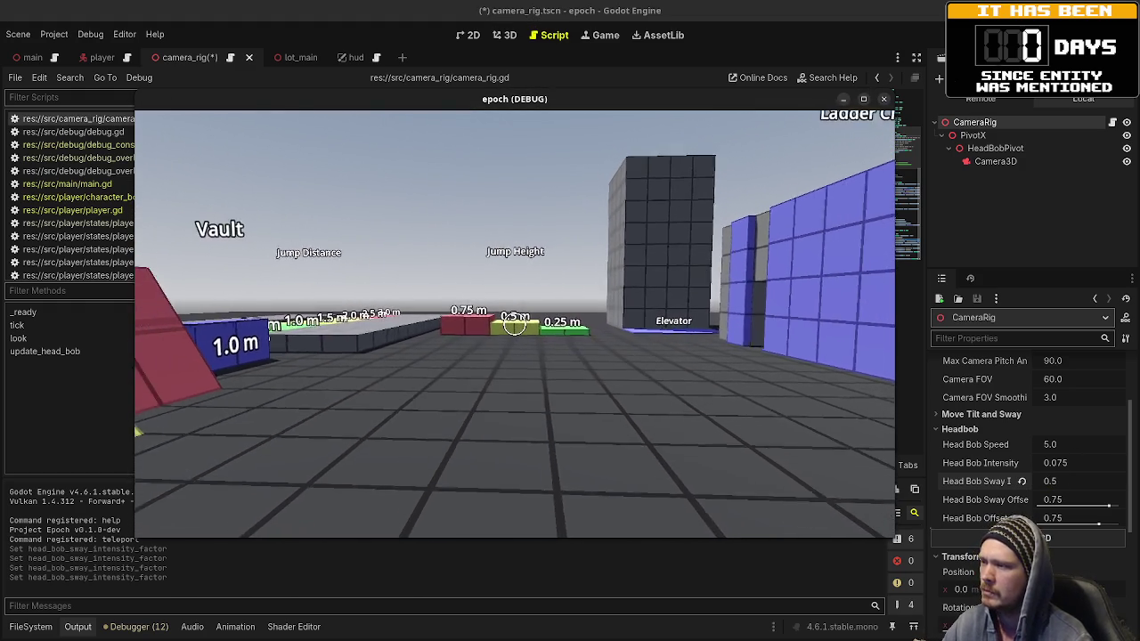
key(s)
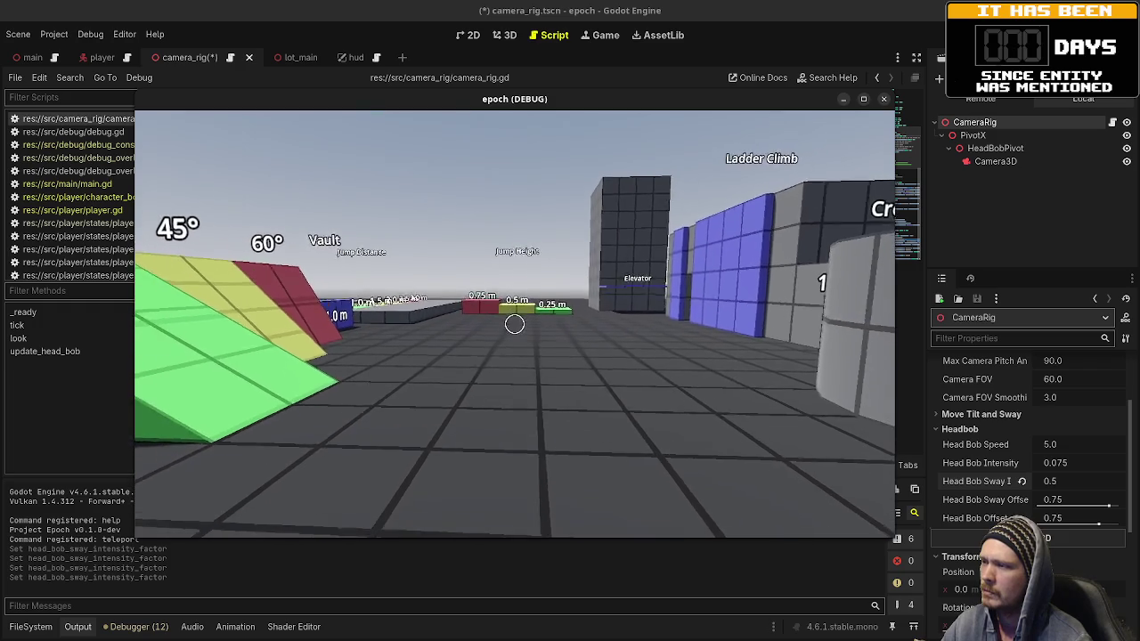
key(w)
key(w)
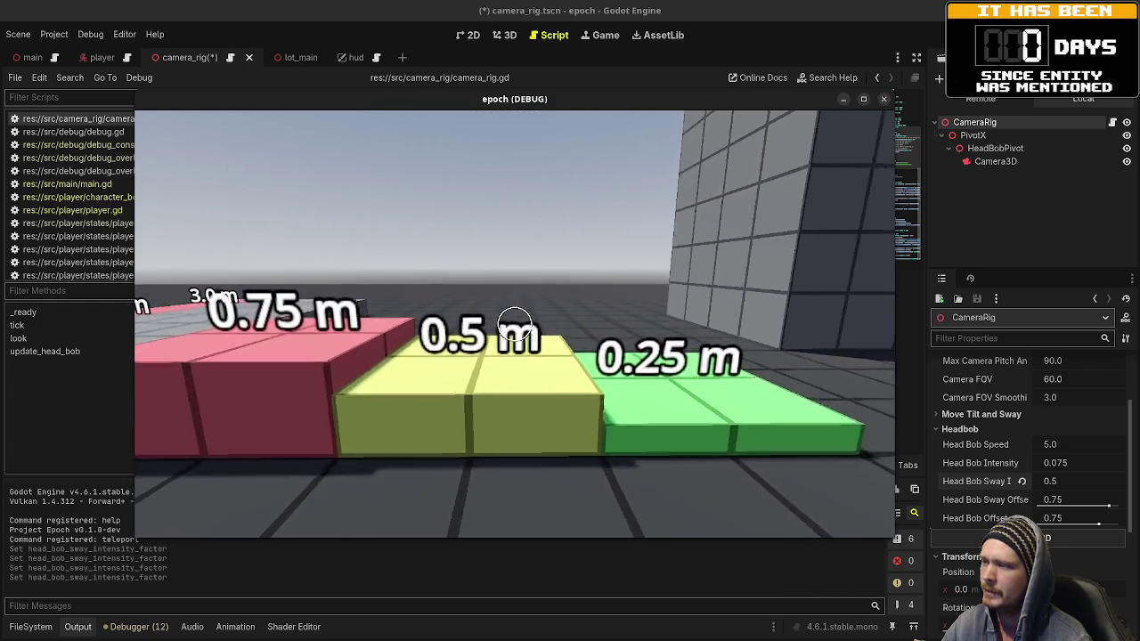
key(w)
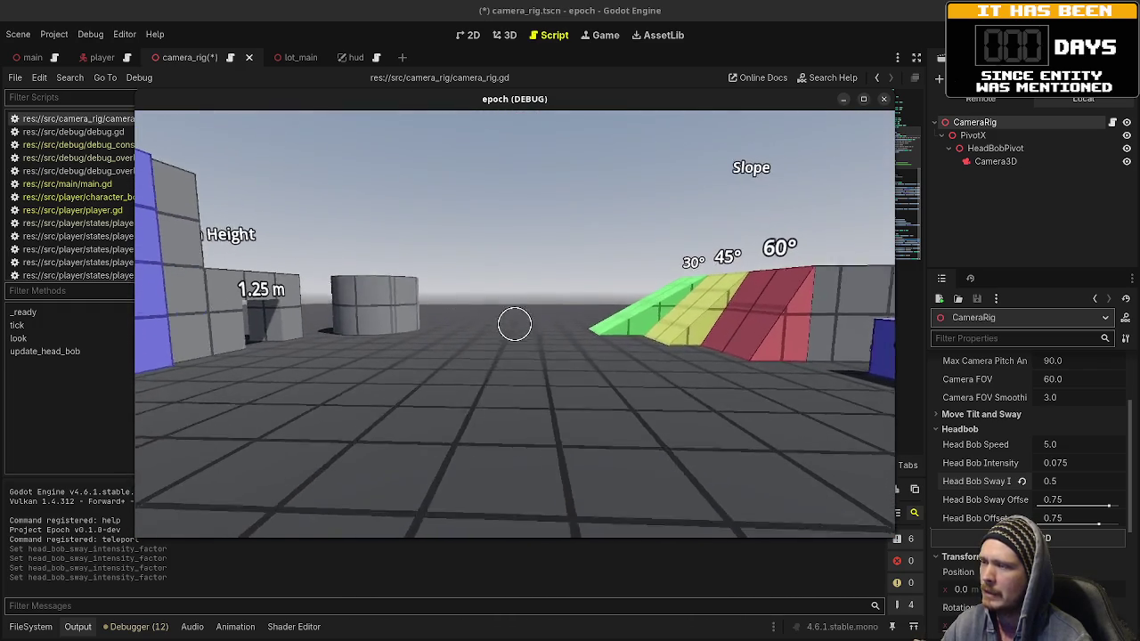
key(w)
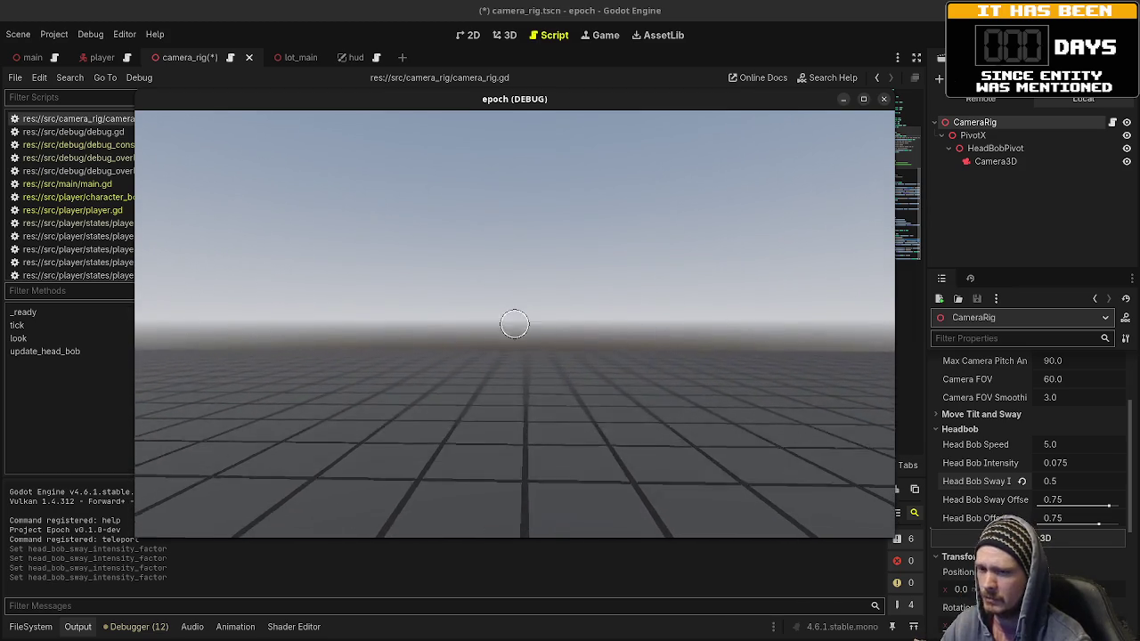
mouse_move(514, 324)
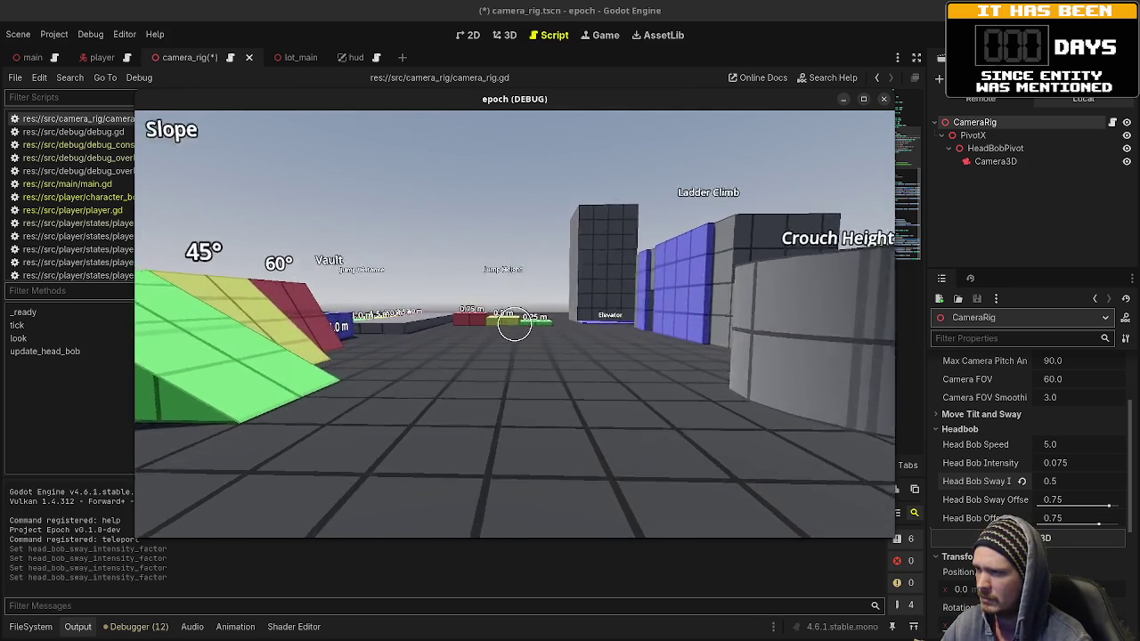
key(w)
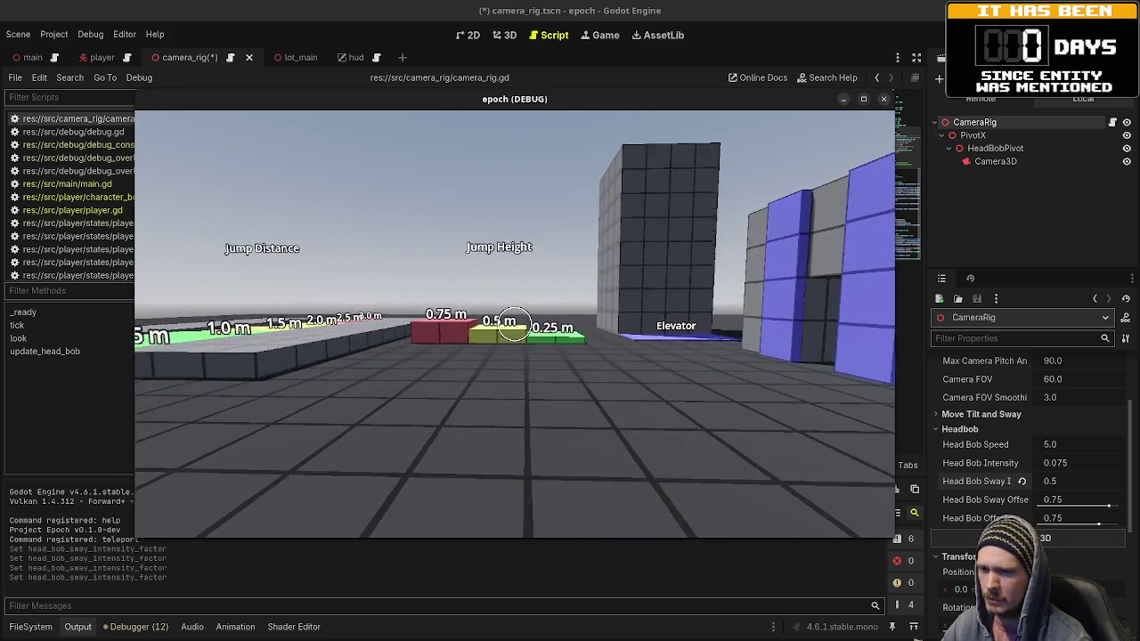
key(w)
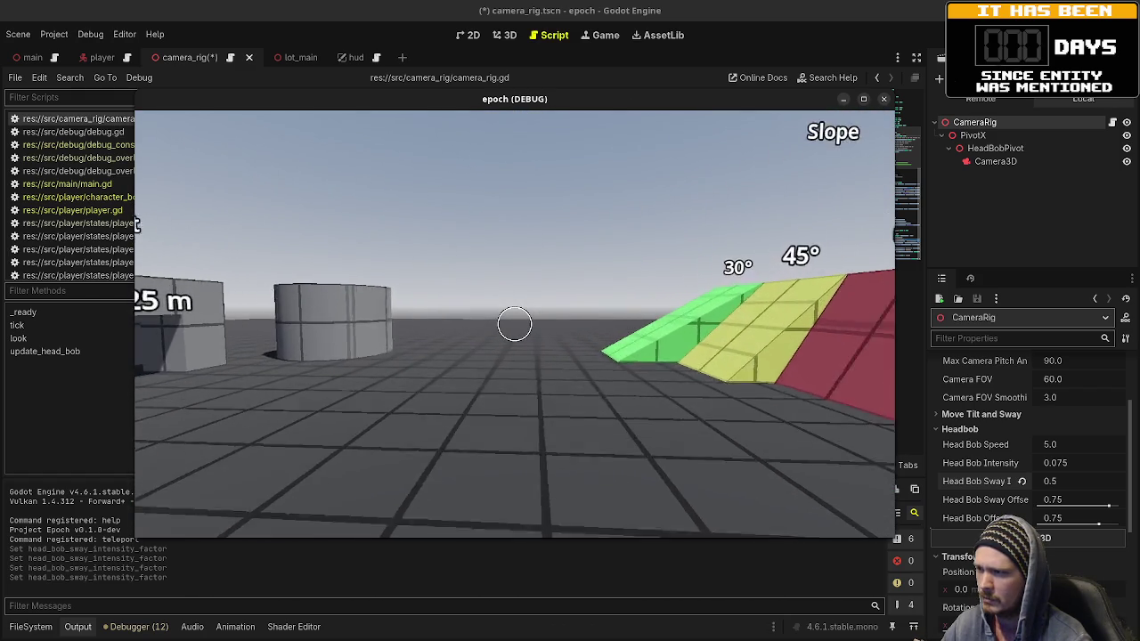
Step: Walk through the low crouch corridor, past the slope blocks, onto the Jump Distance platform
key(w)
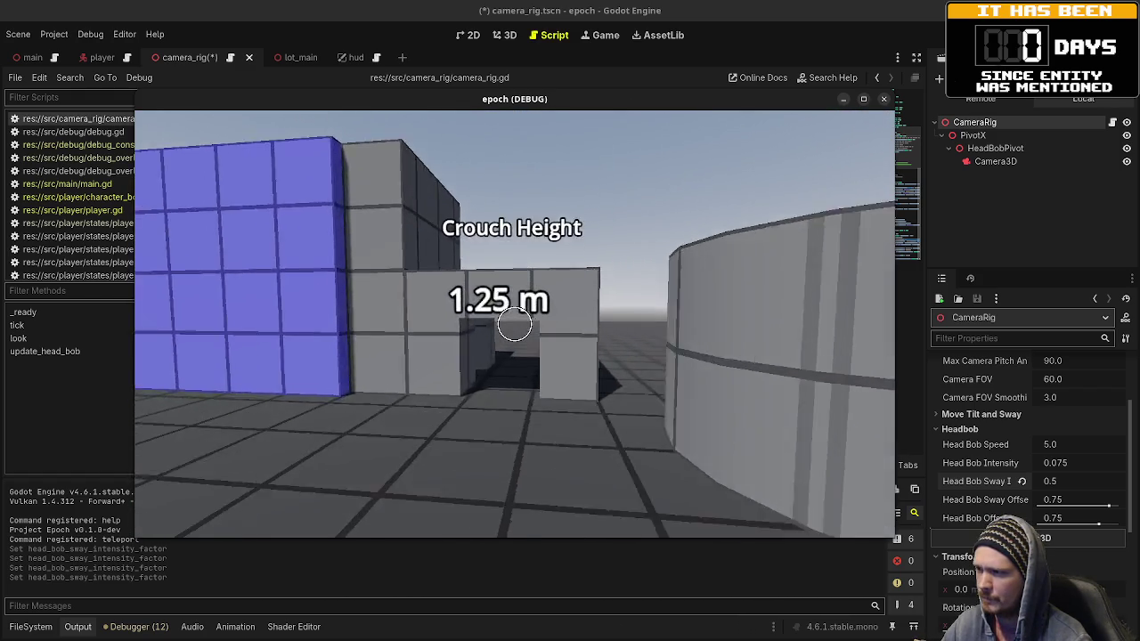
key(w)
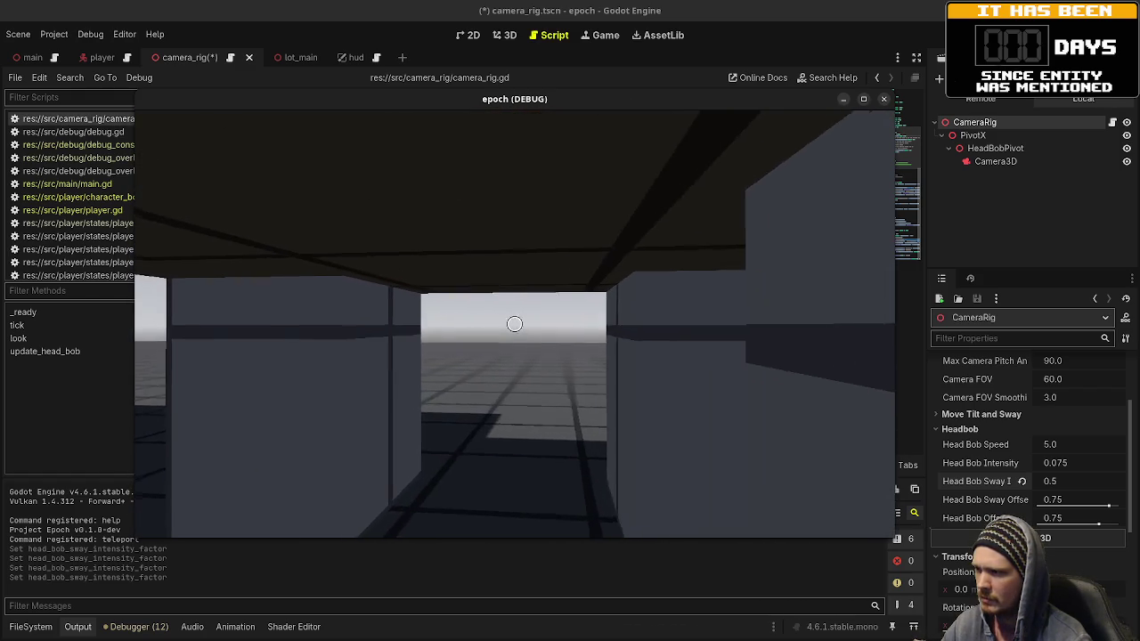
key(w)
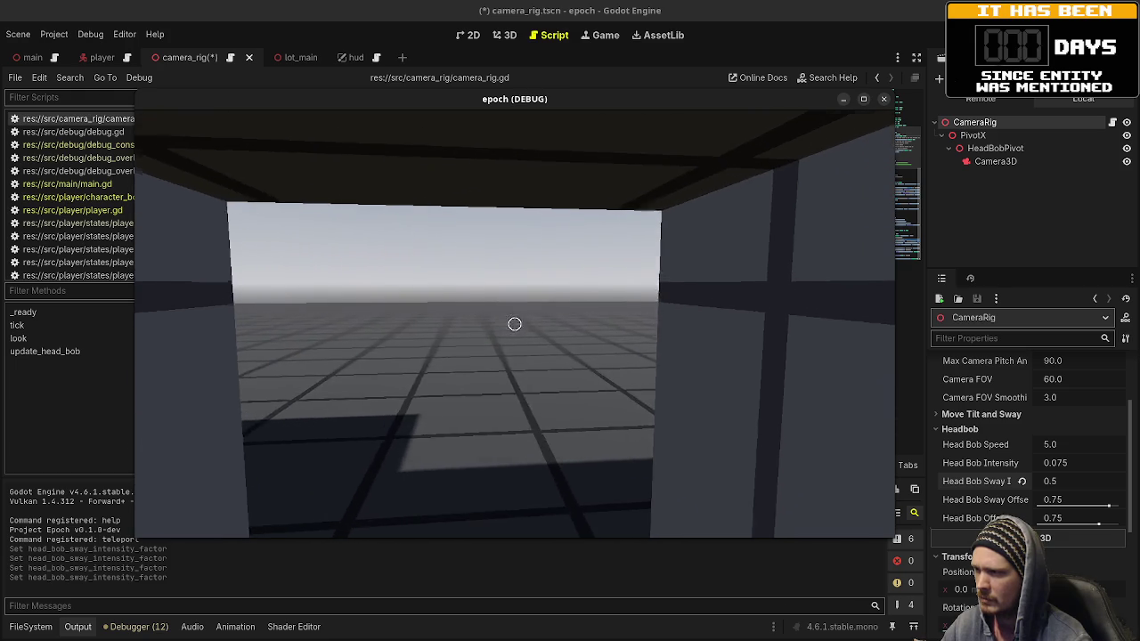
key(w)
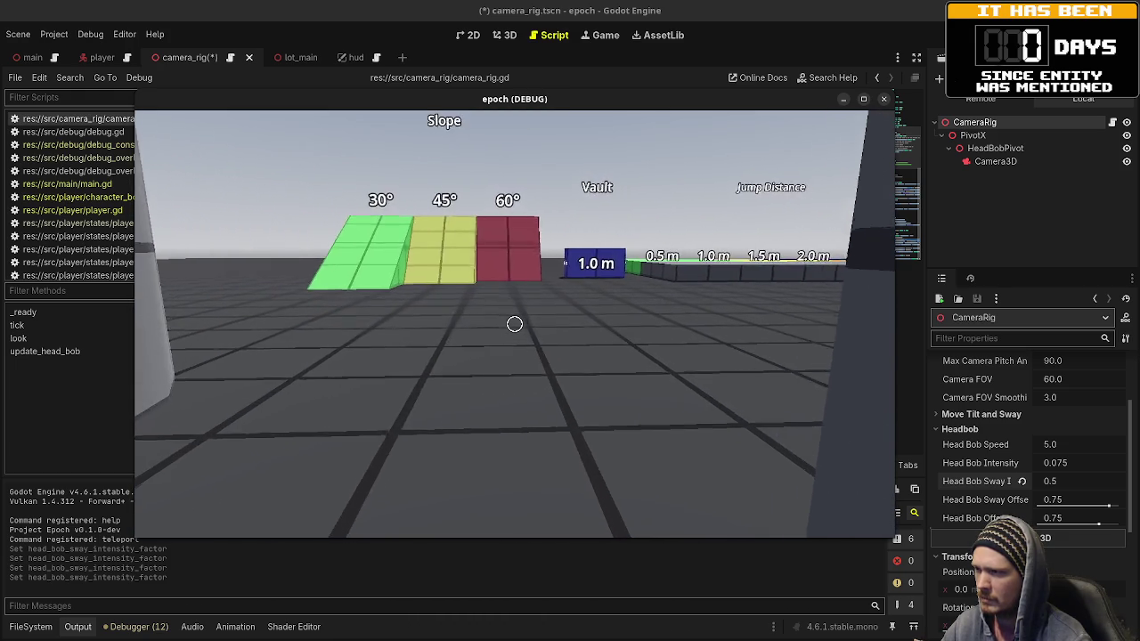
key(w)
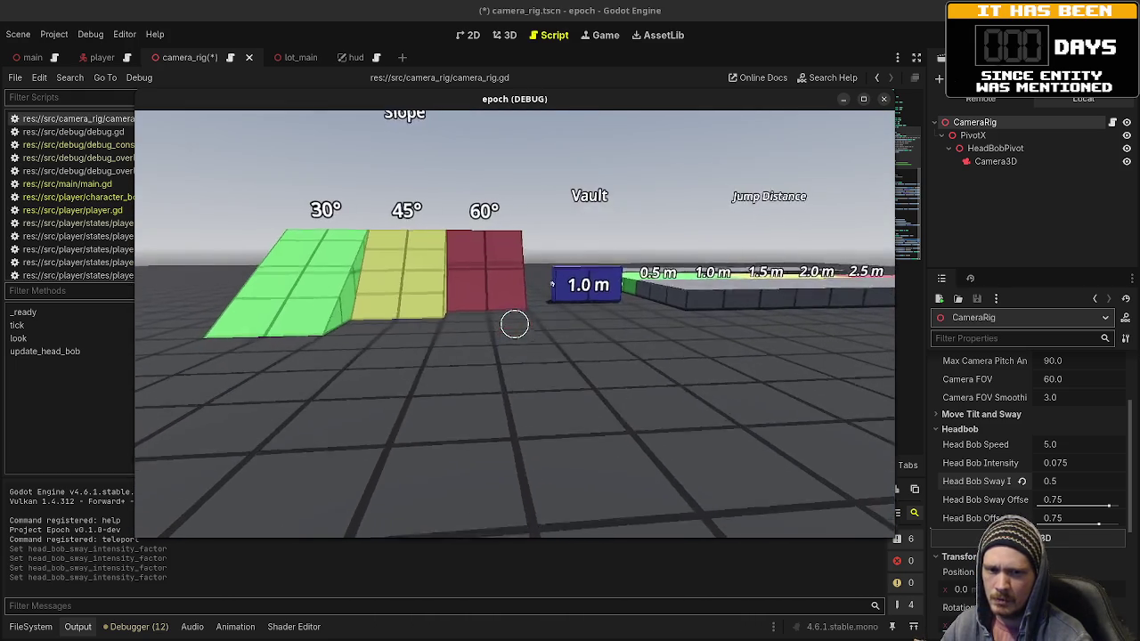
key(w)
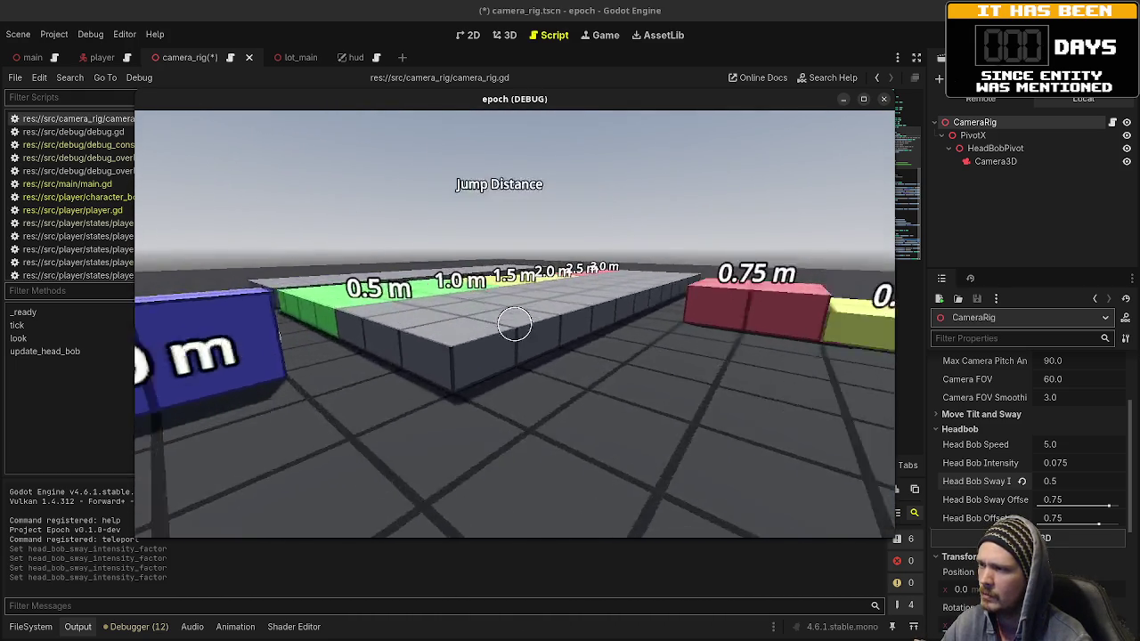
key(w)
key(w)
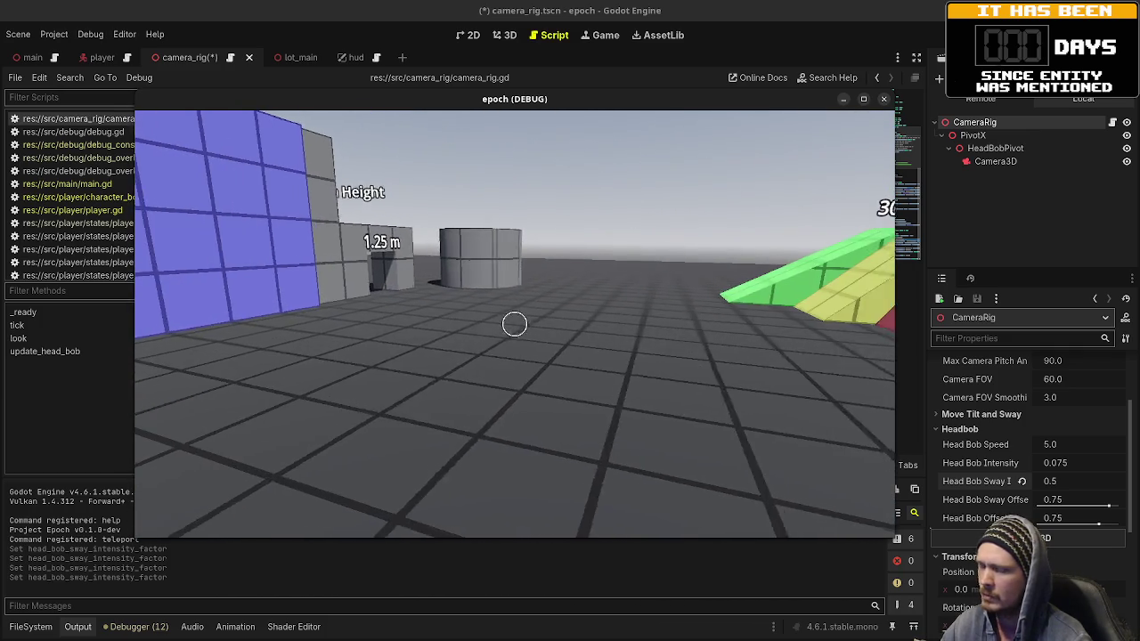
click(1075, 484)
text(1)
Step: Apply a Head Bob Sway Intensity of 1.0 and walk past the cylinder
key(Return)
click(682, 372)
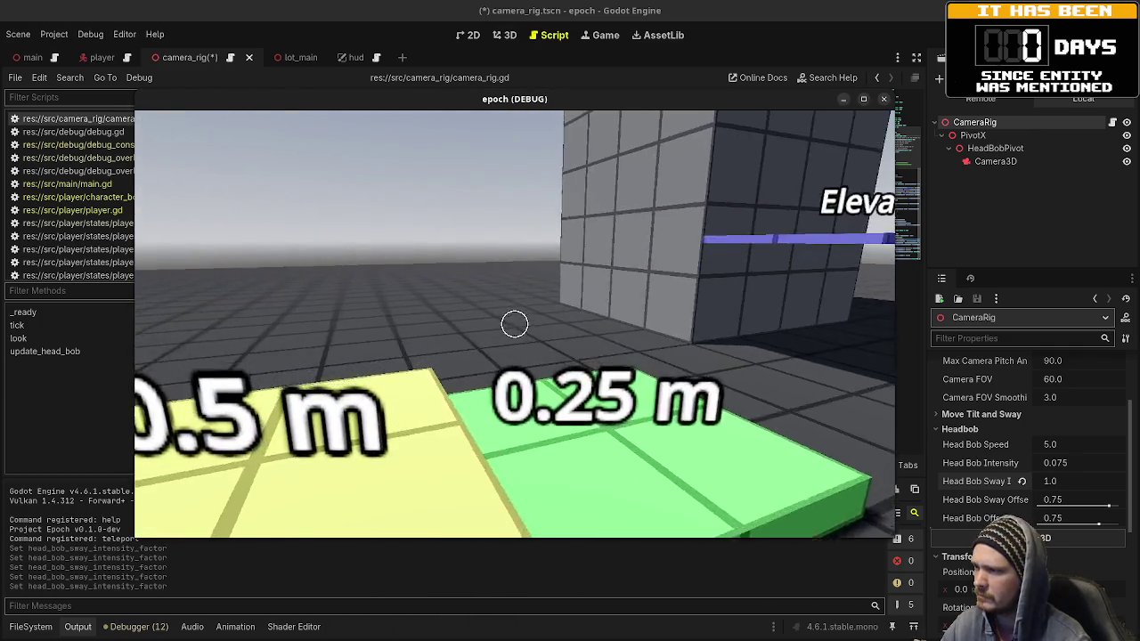
key(w)
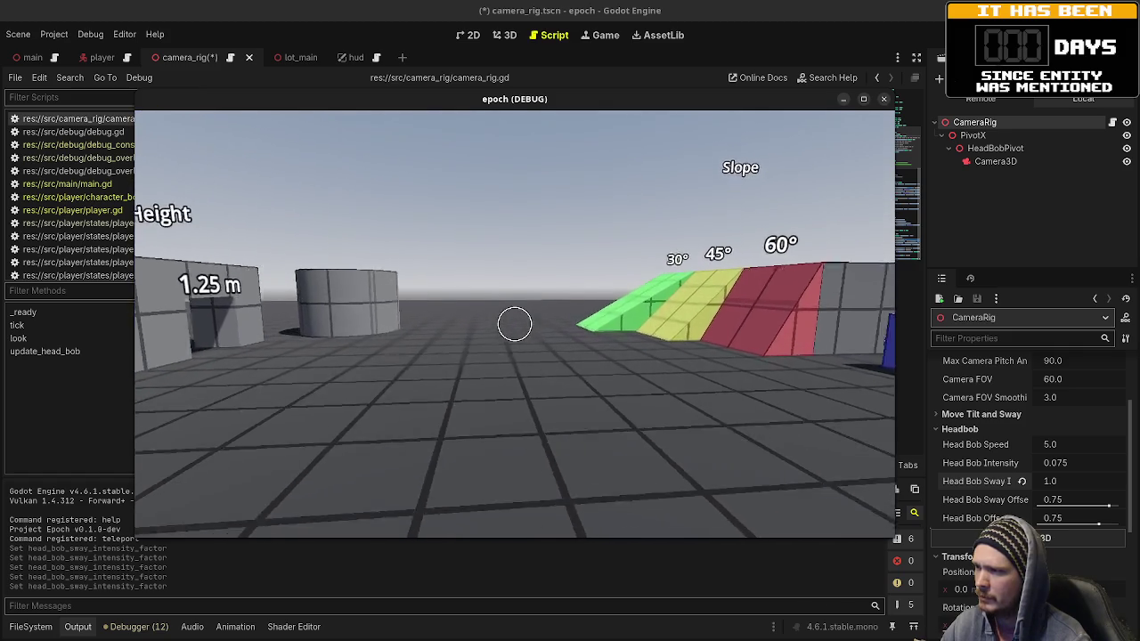
key(w)
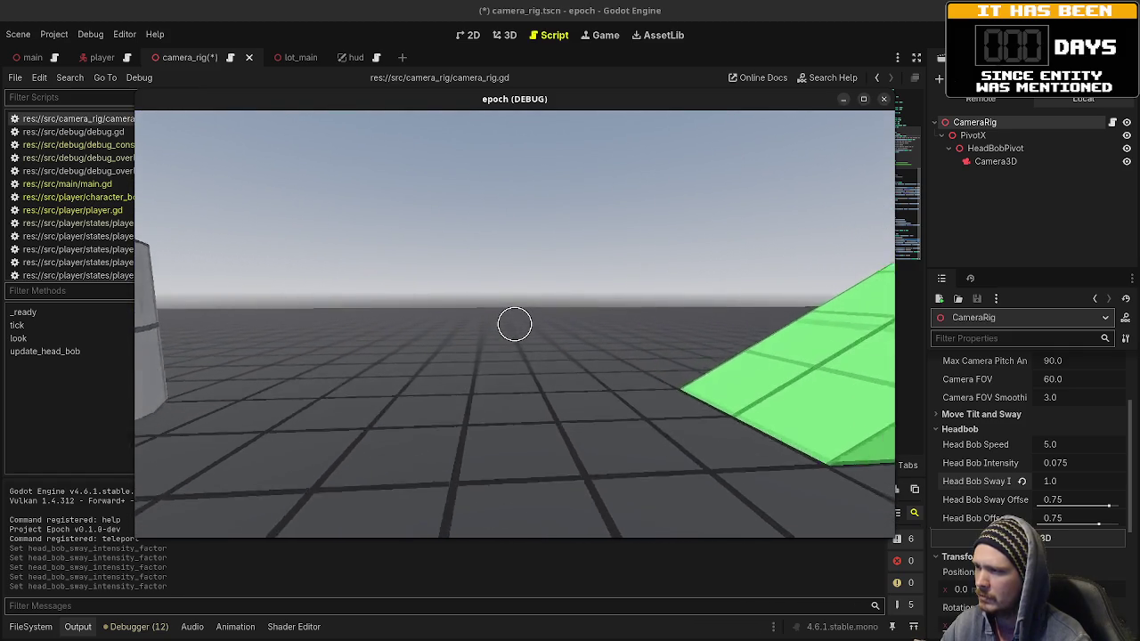
mouse_move(515, 325)
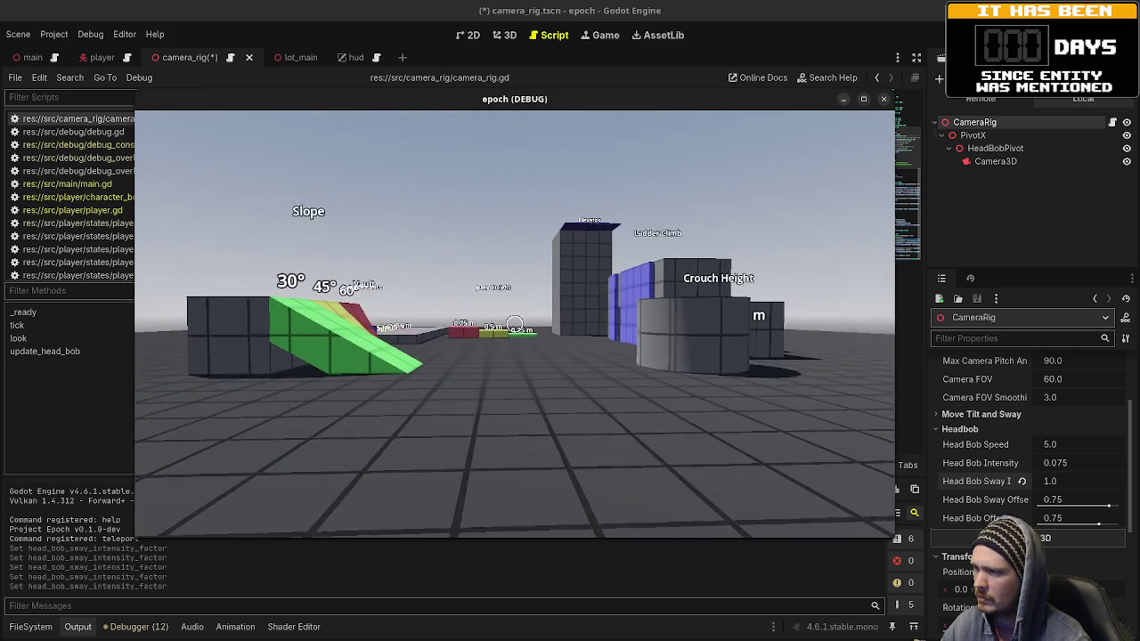
Step: Walk up to the Jump Height blocks, then stop the running game with F8
key(w)
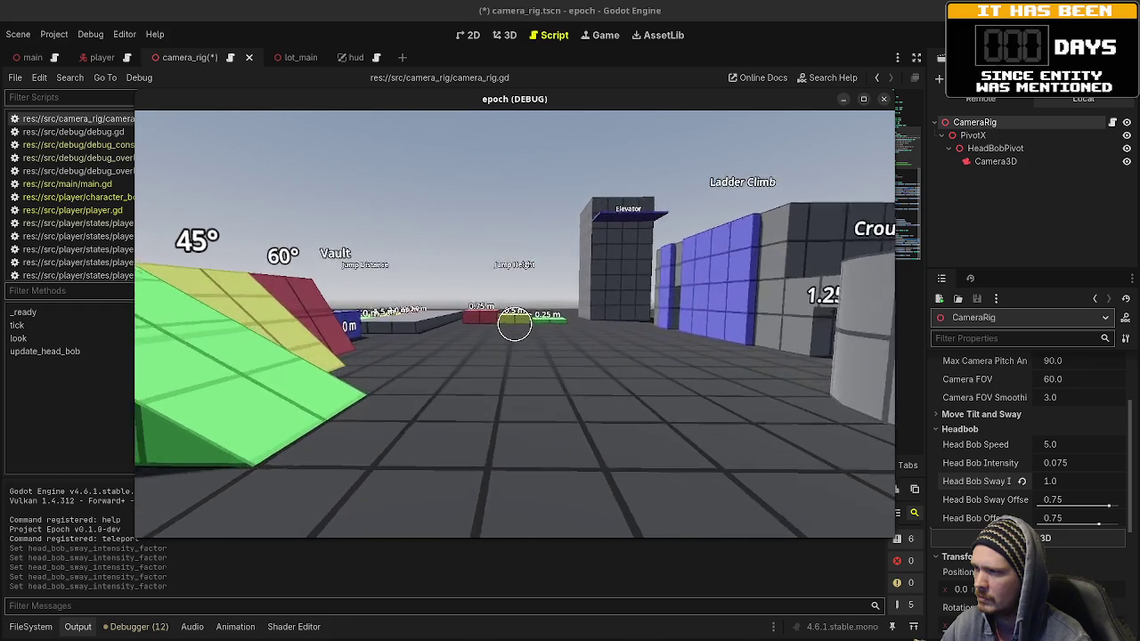
key(w)
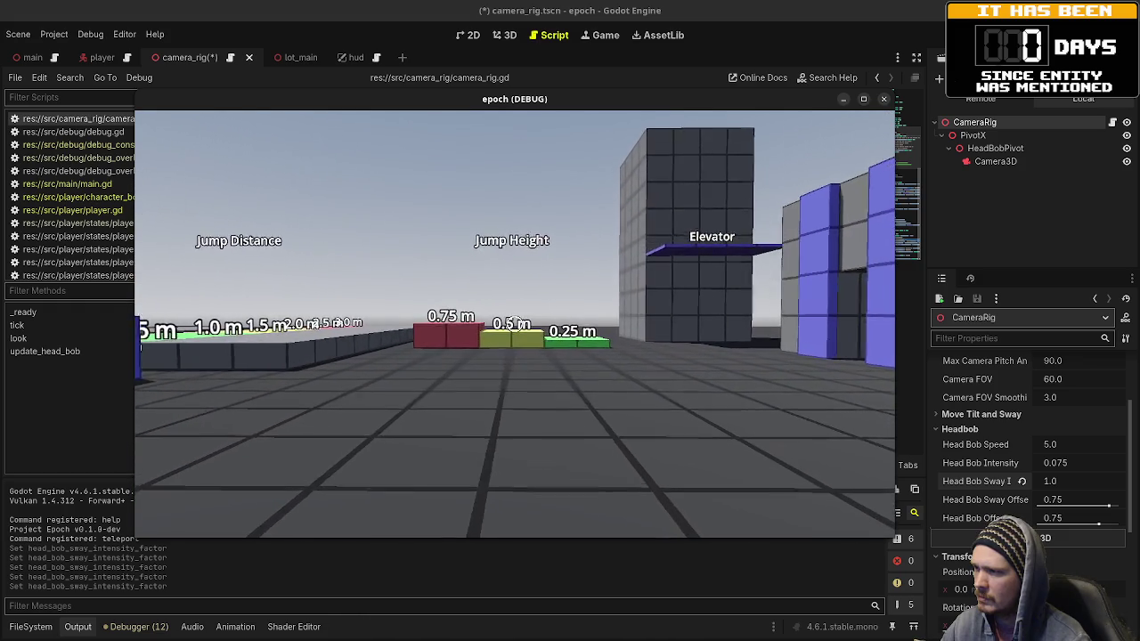
key(w)
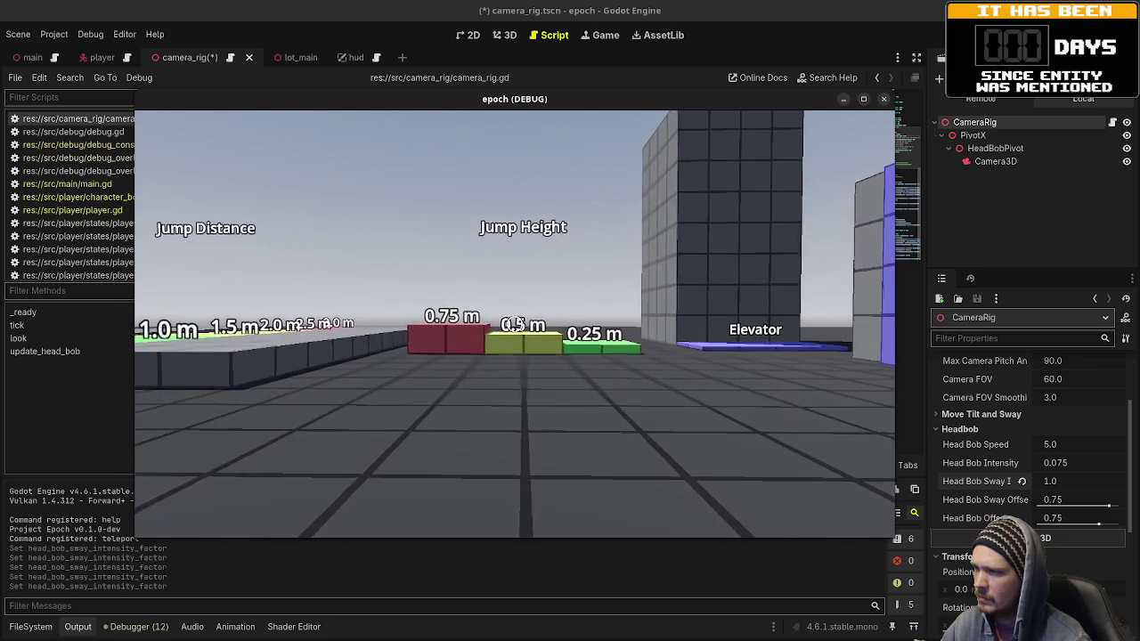
key(w)
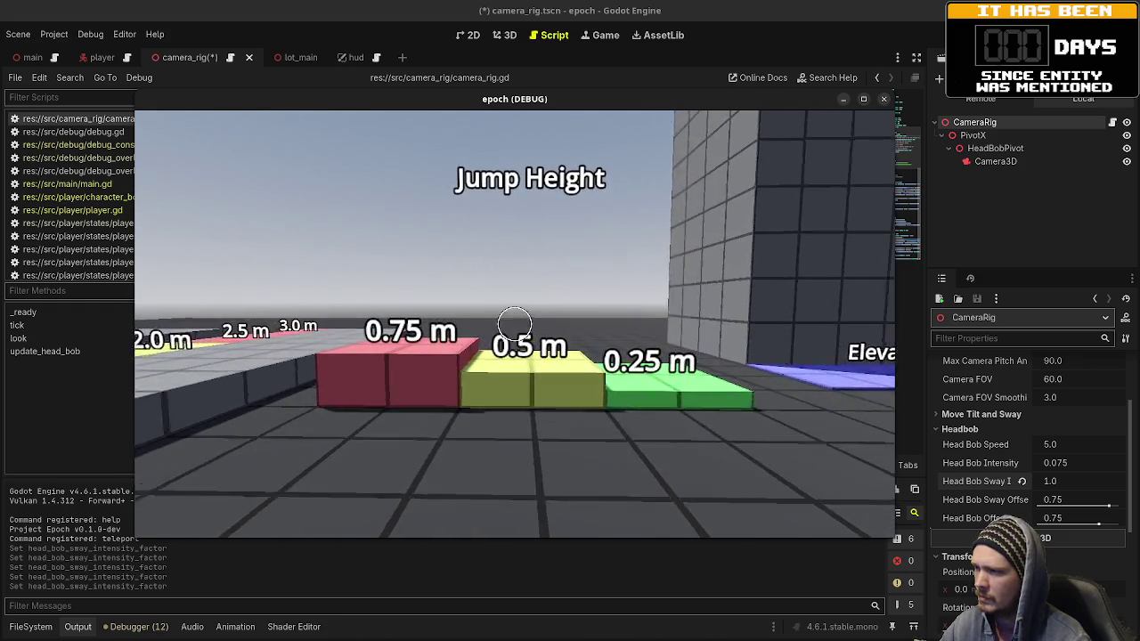
key(F8)
key(BackSpace)
Step: Save camera_rig.gd with the sway default changed to 1.0 and run the project
text(0)
key(ctrl+s)
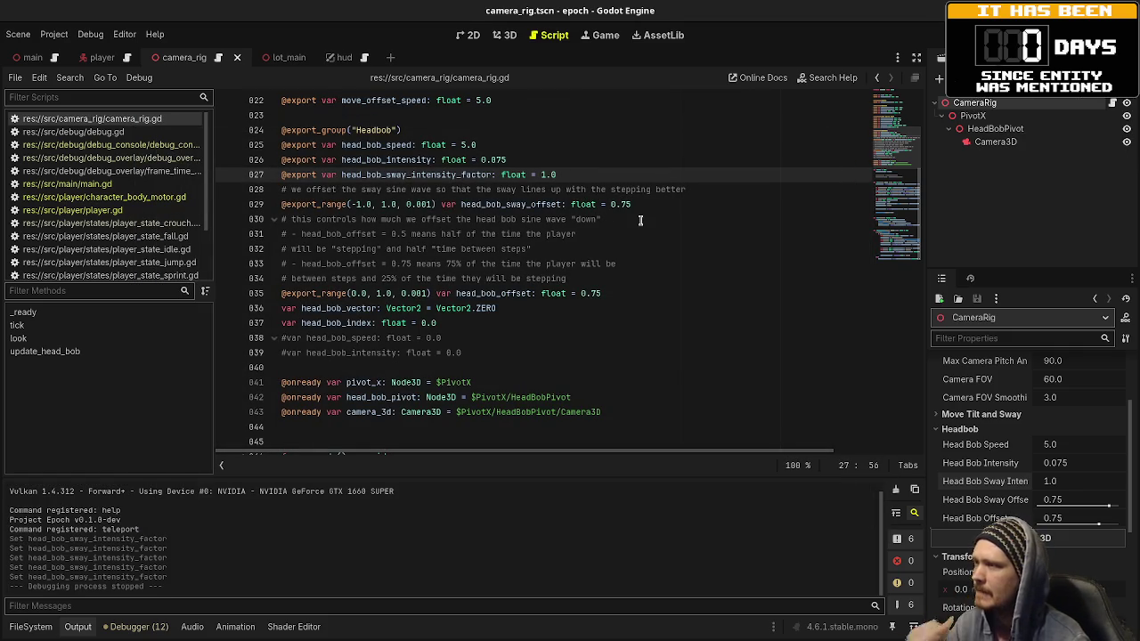
key(F5)
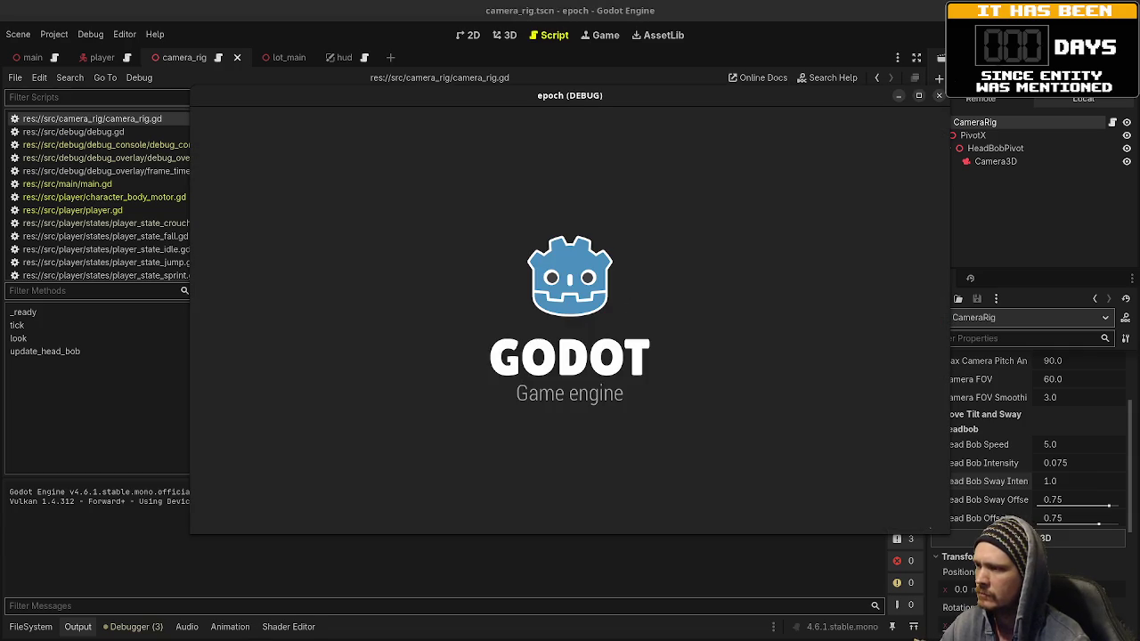
Step: Walk through the crouch tunnel and on toward the 1.75 m wall and Elevator
key(w)
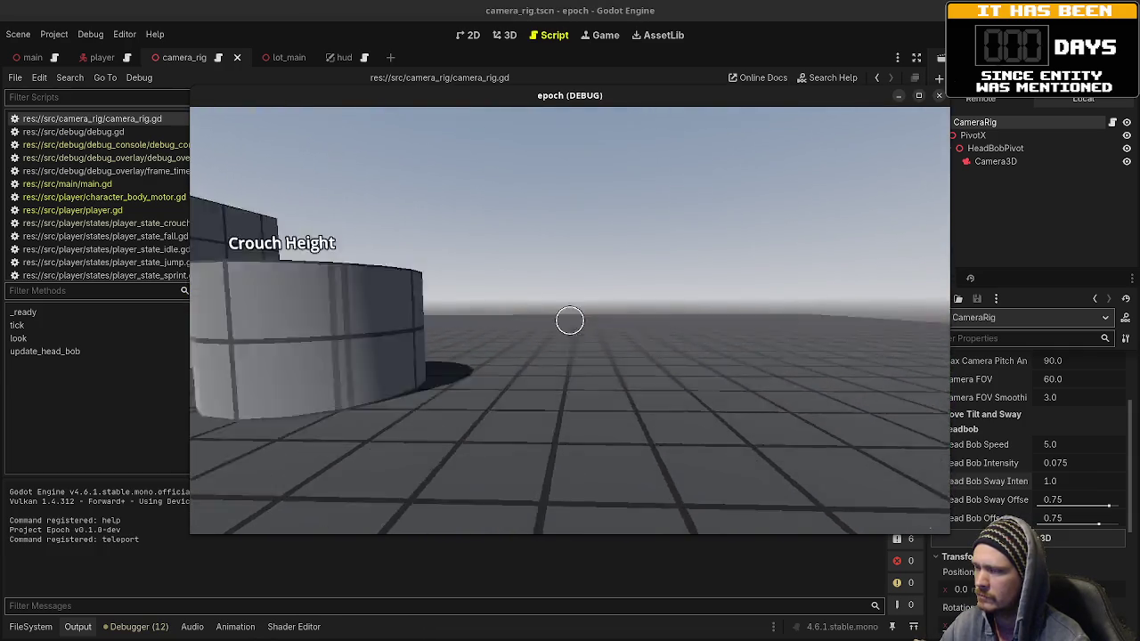
key(w)
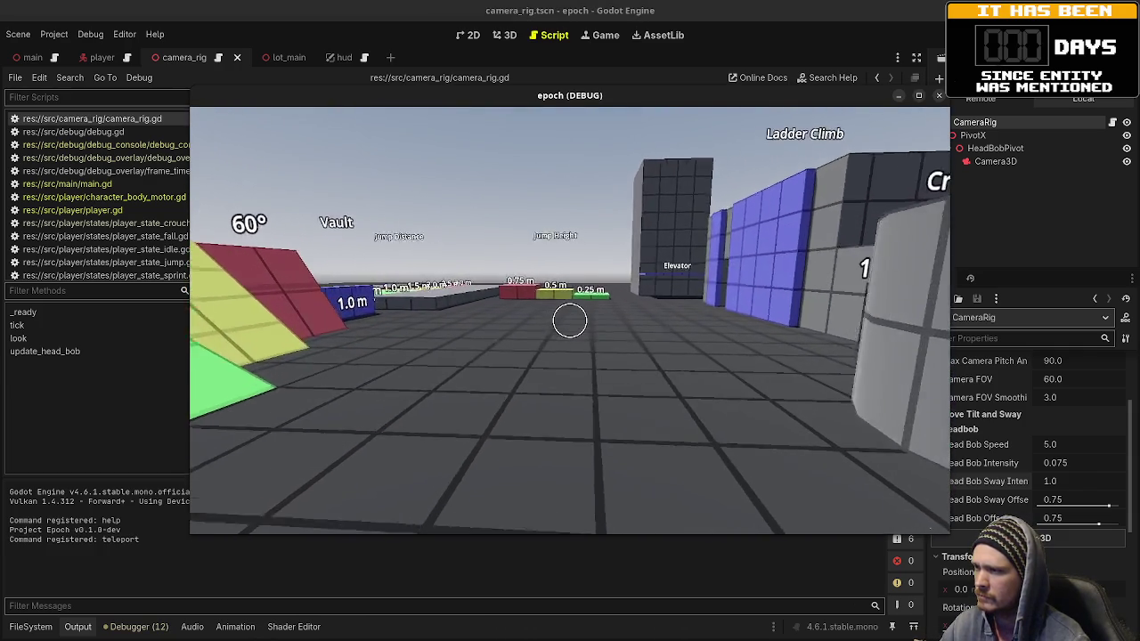
key(w)
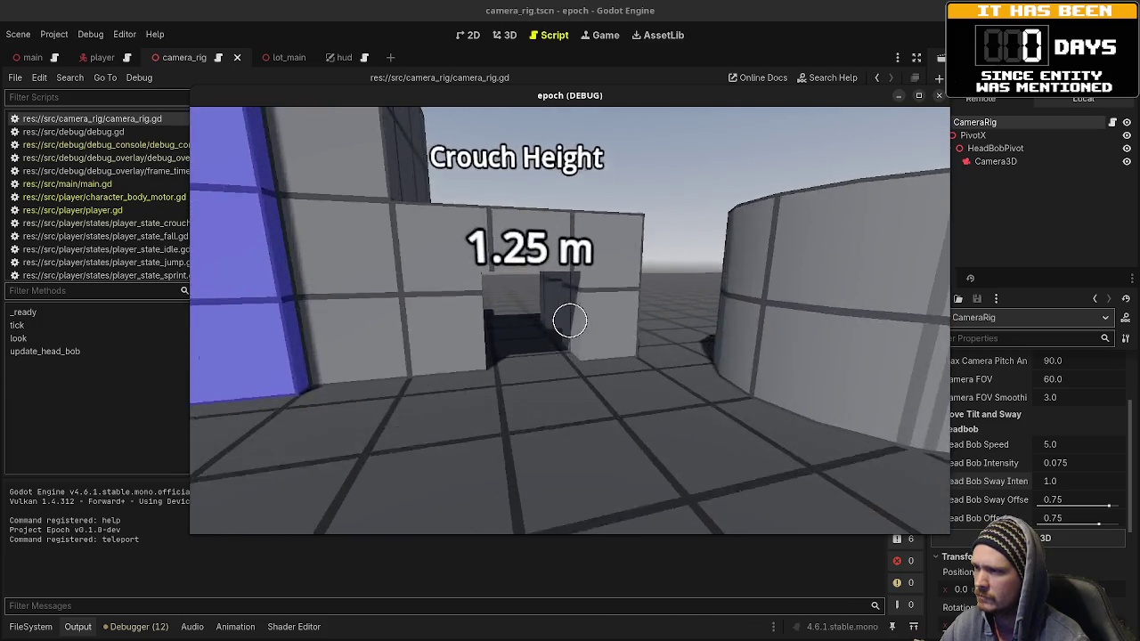
key(w)
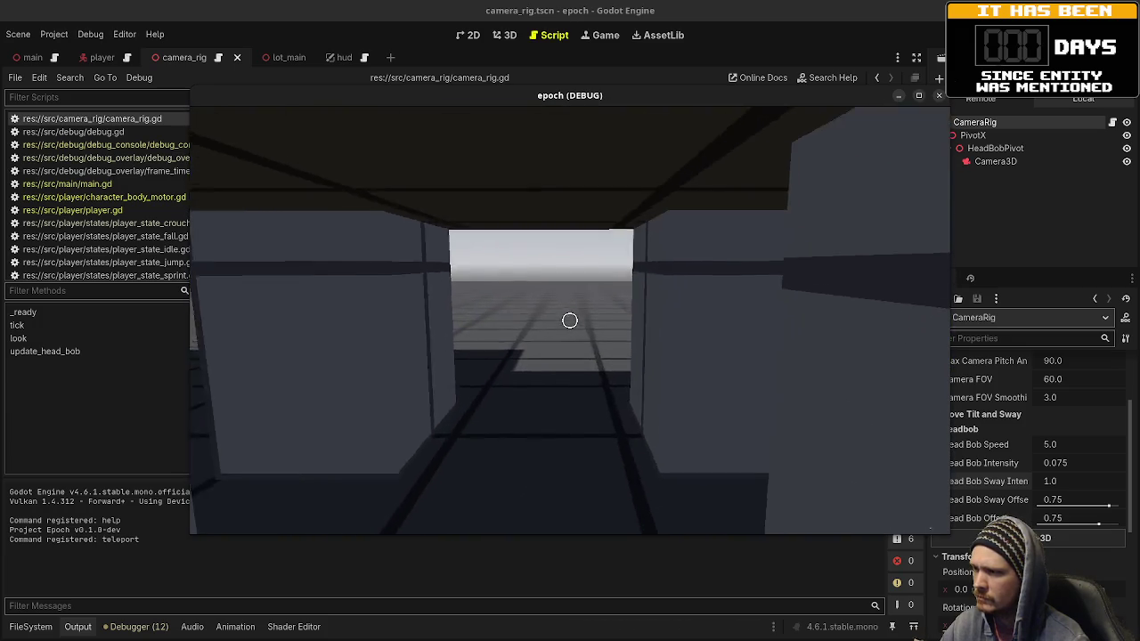
key(w)
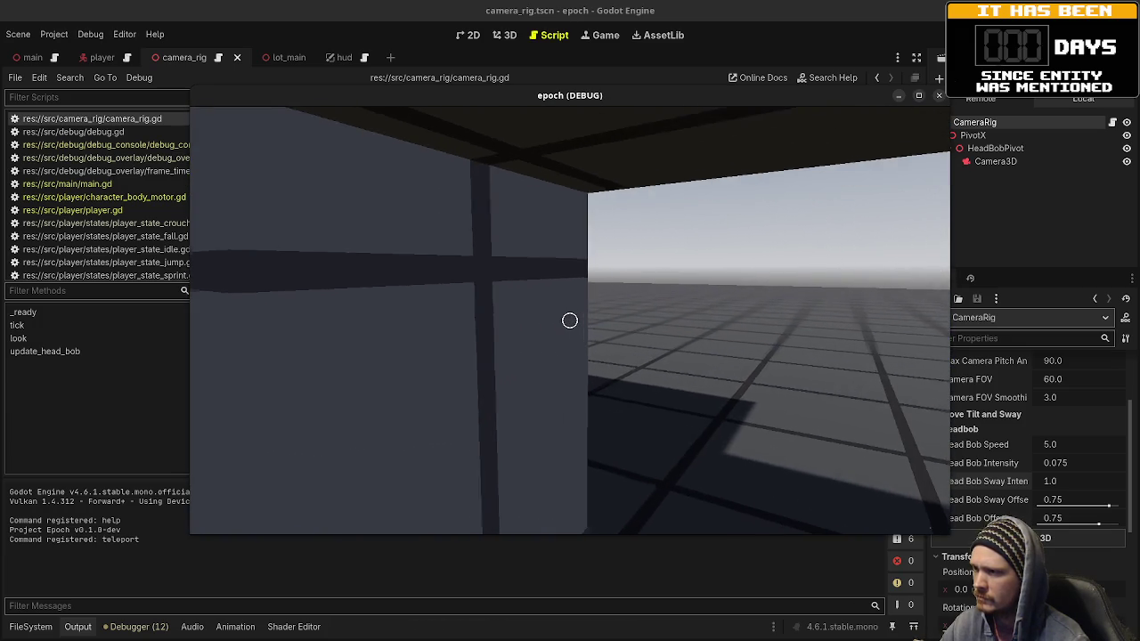
key(w)
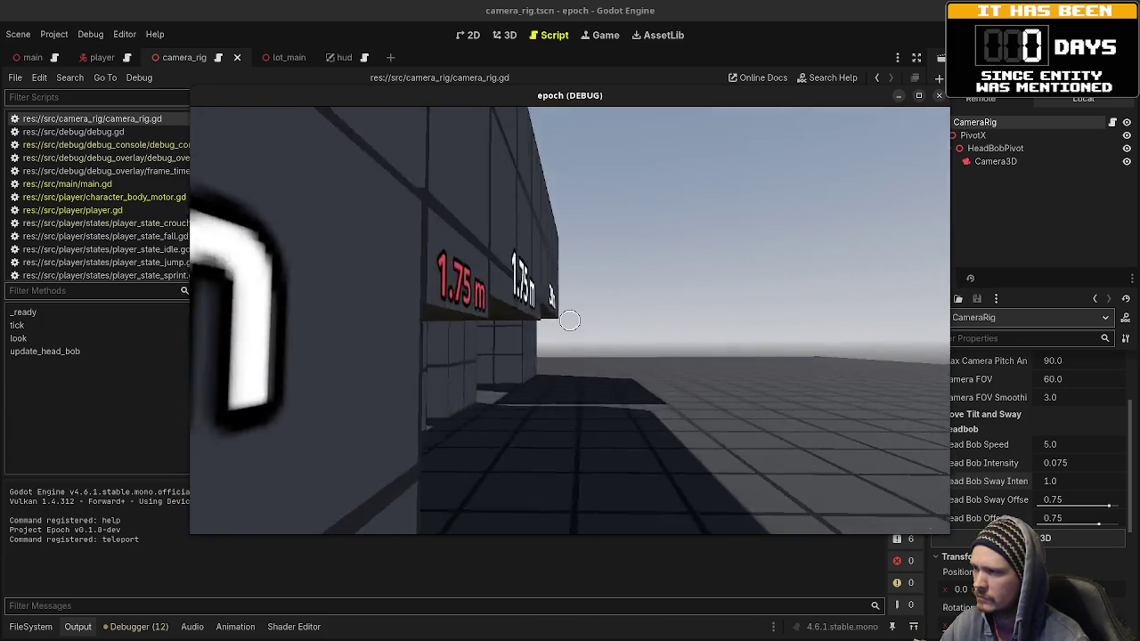
key(w)
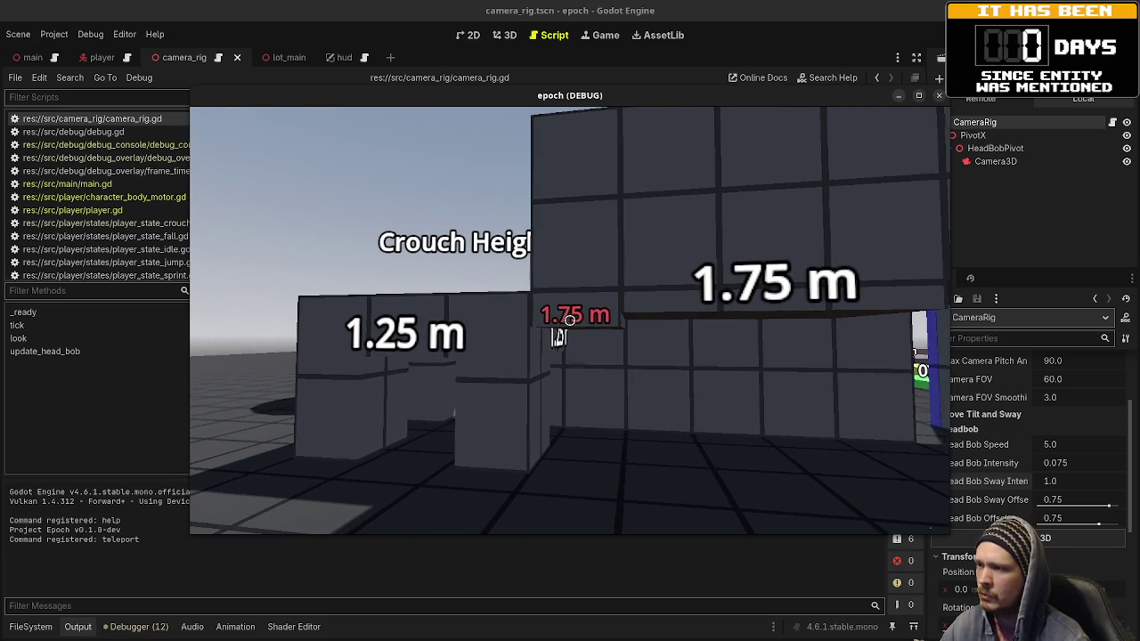
key(w)
key(w)
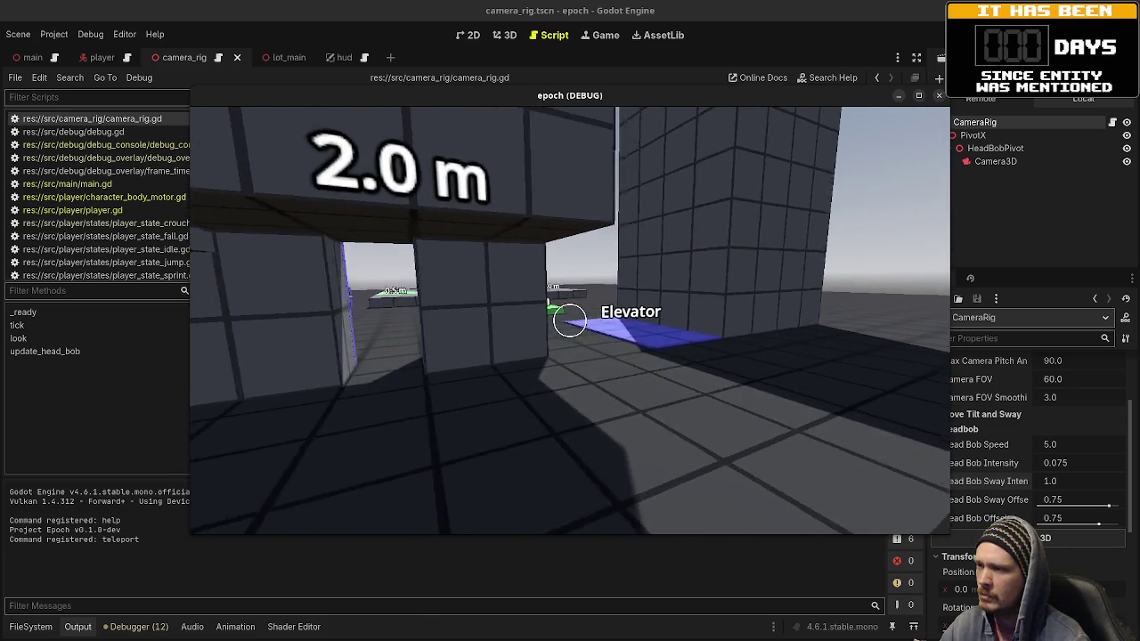
Step: Climb the Jump Height steps, pass the angle ramps, then stop the game
key(w)
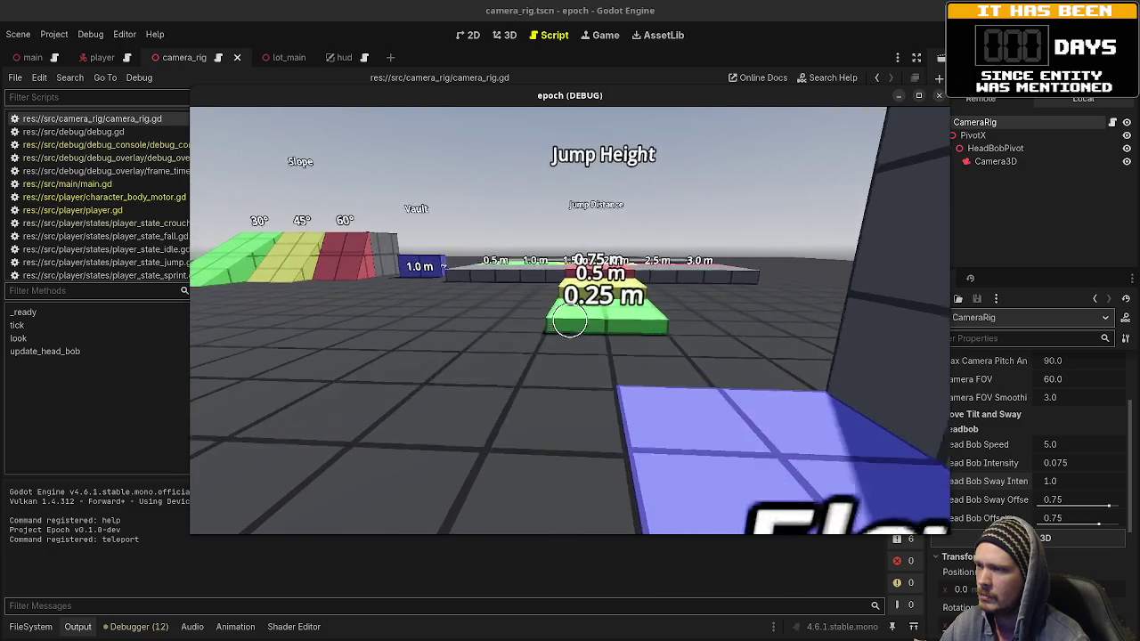
key(w)
key(w)
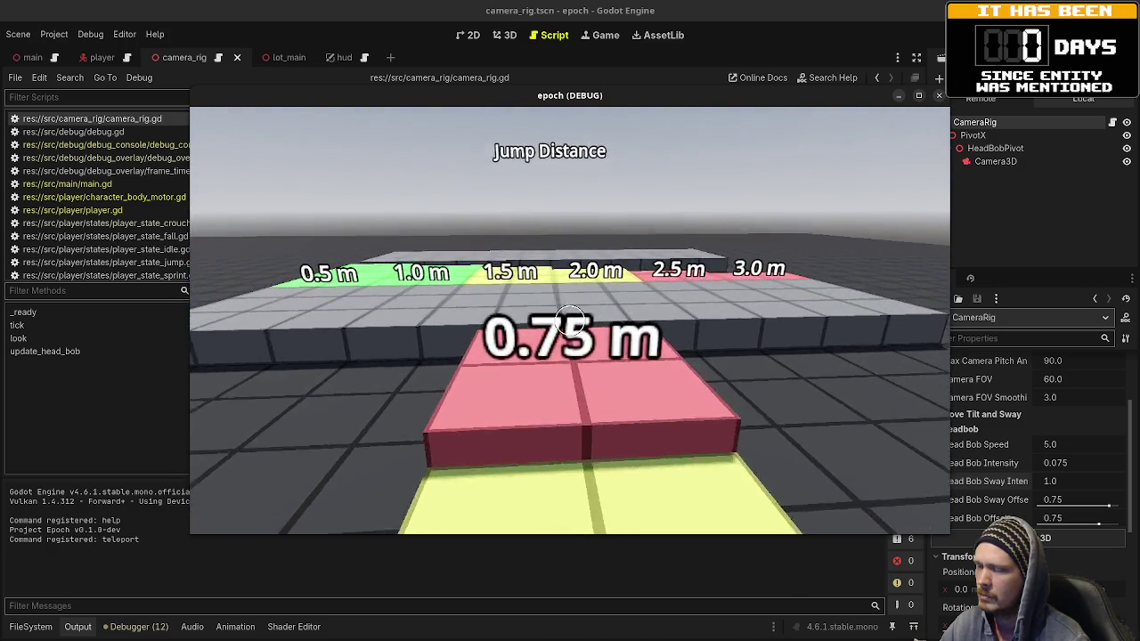
key(w)
mouse_move(570, 321)
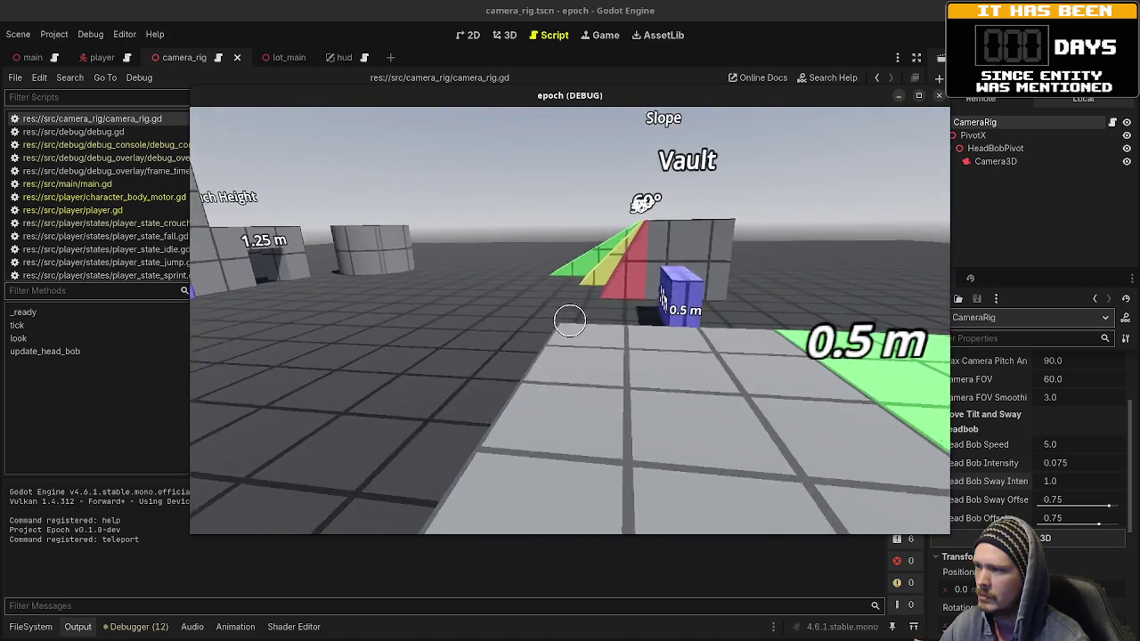
key(w)
key(w)
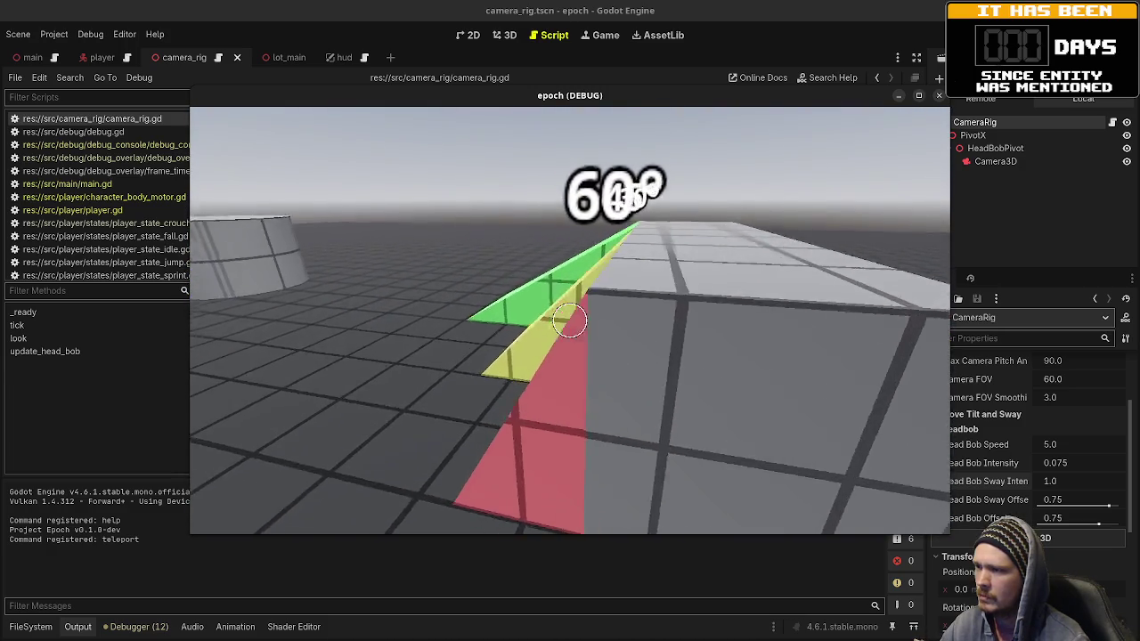
key(w)
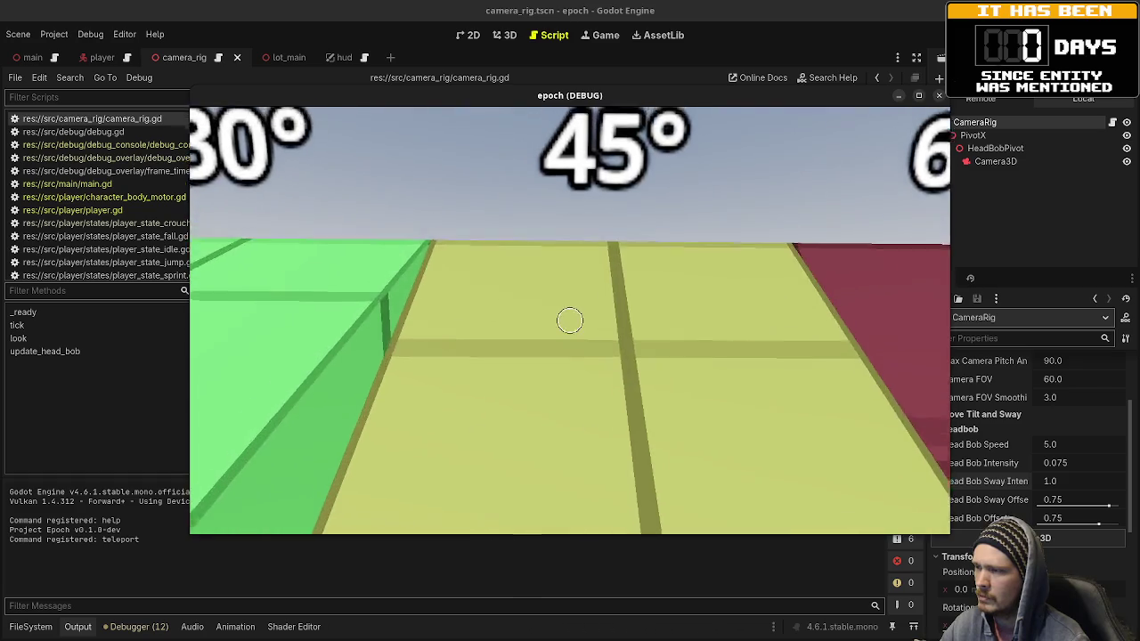
key(w)
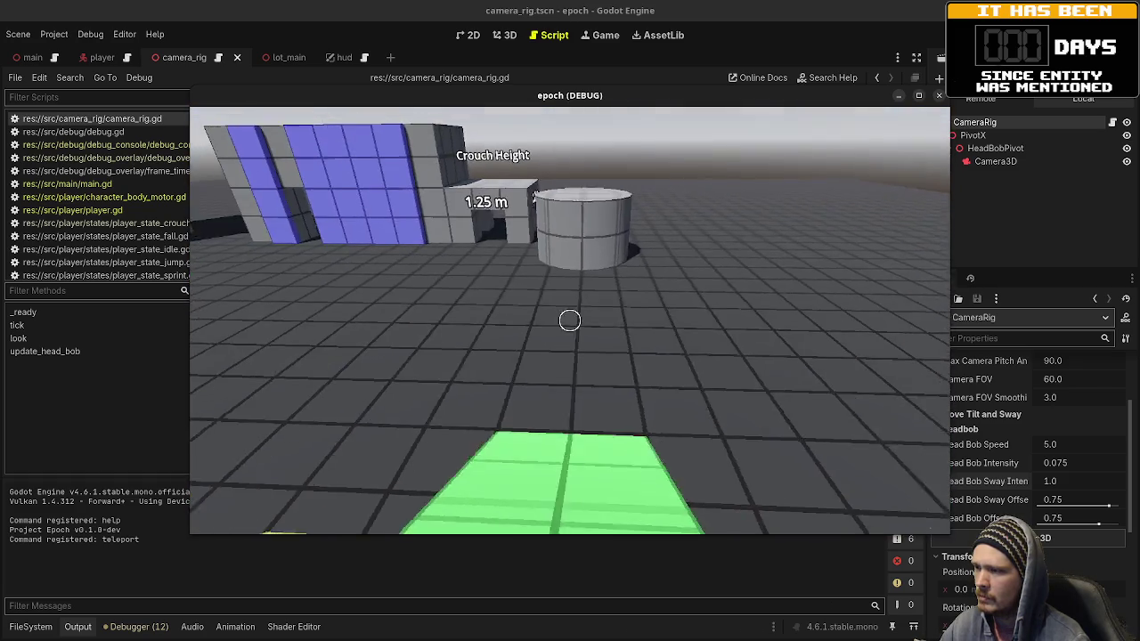
key(w)
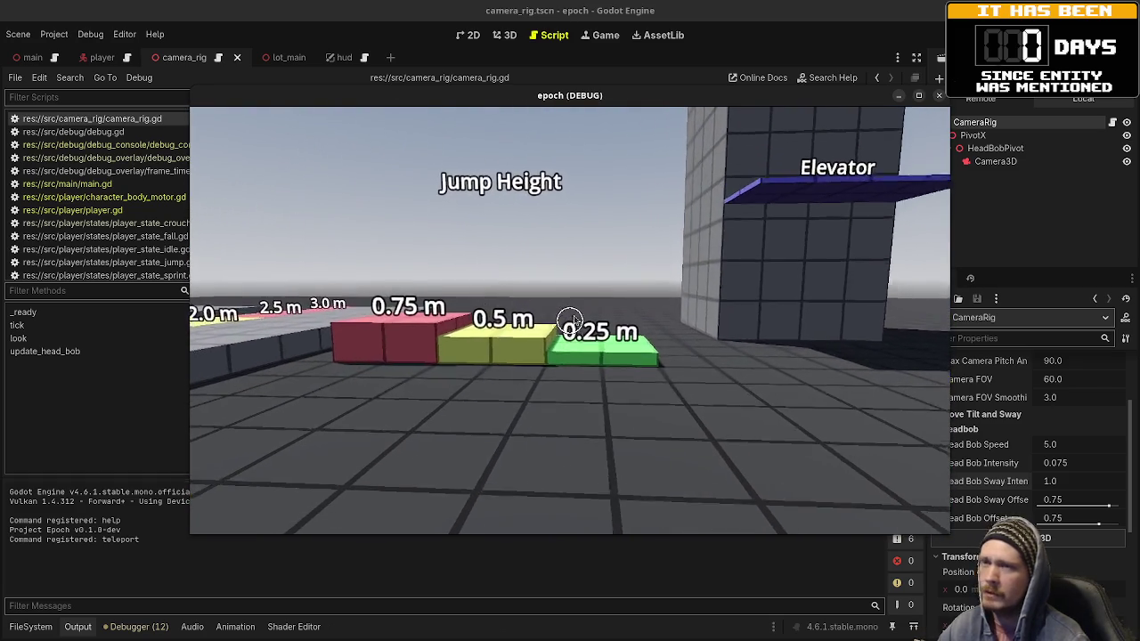
key(F8)
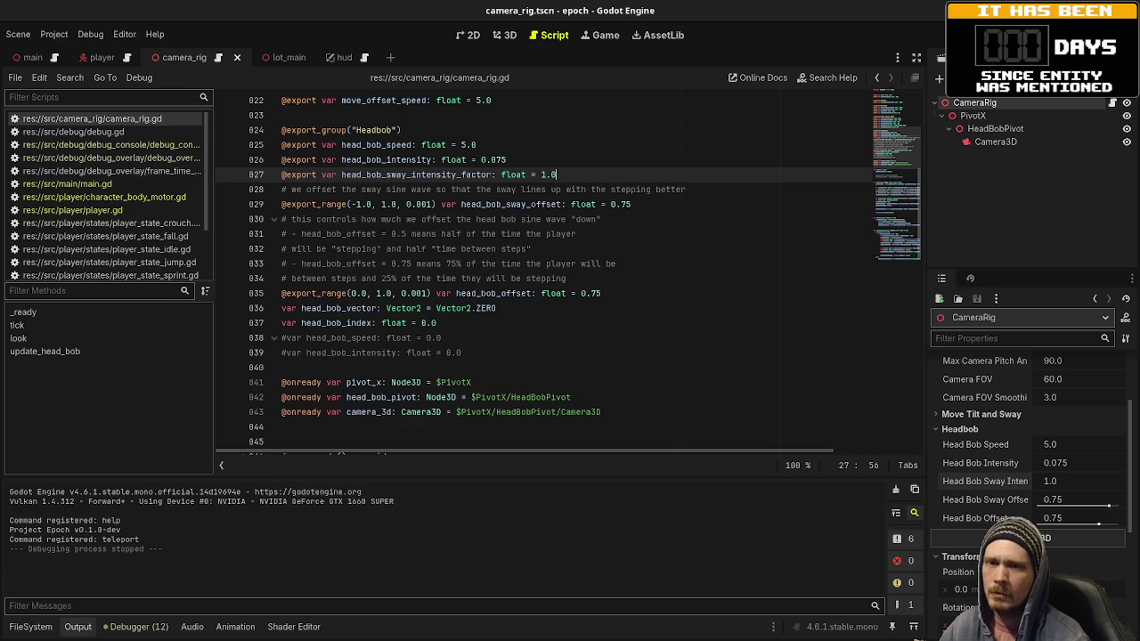
Step: In the terminal, check git status and stage the changes with git add
key(alt+Tab)
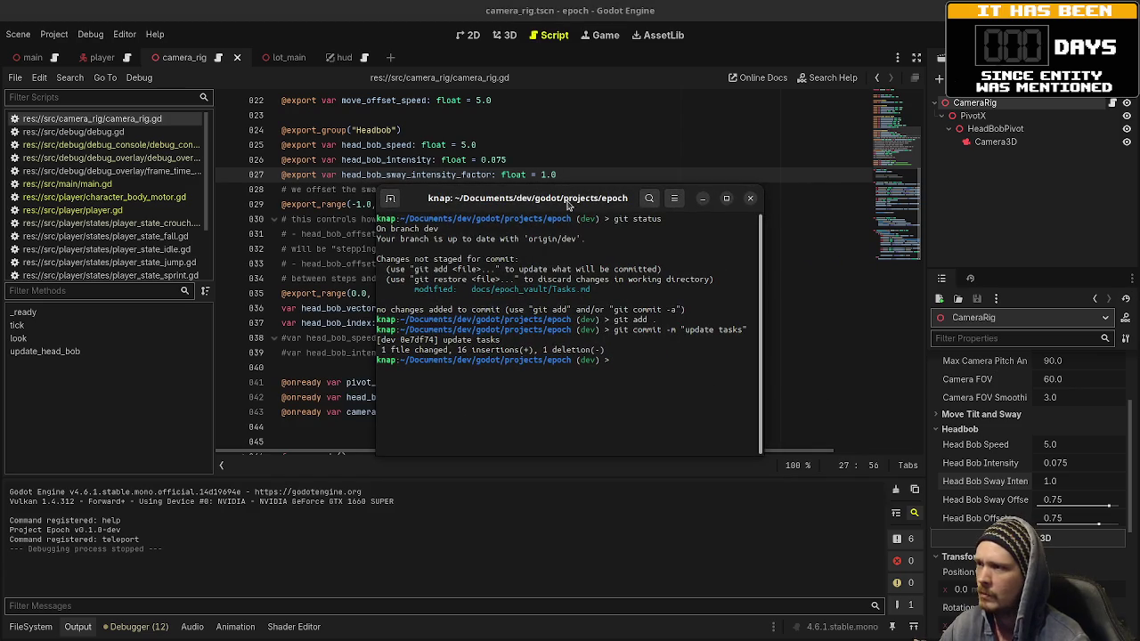
text(gits )
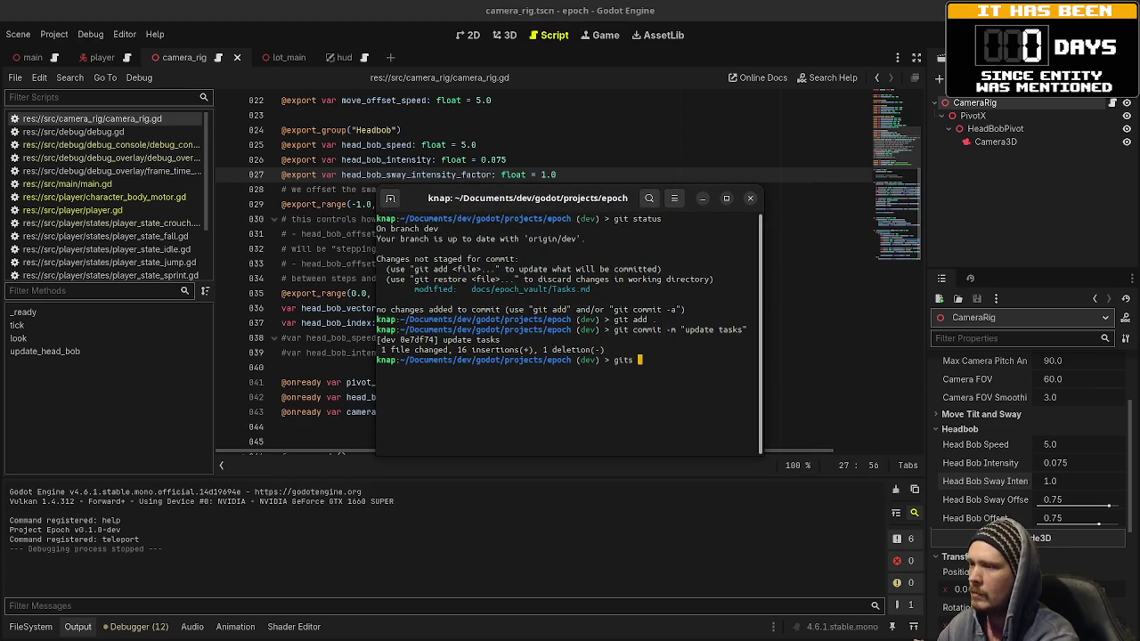
text(status)
key(Return)
text(git add .)
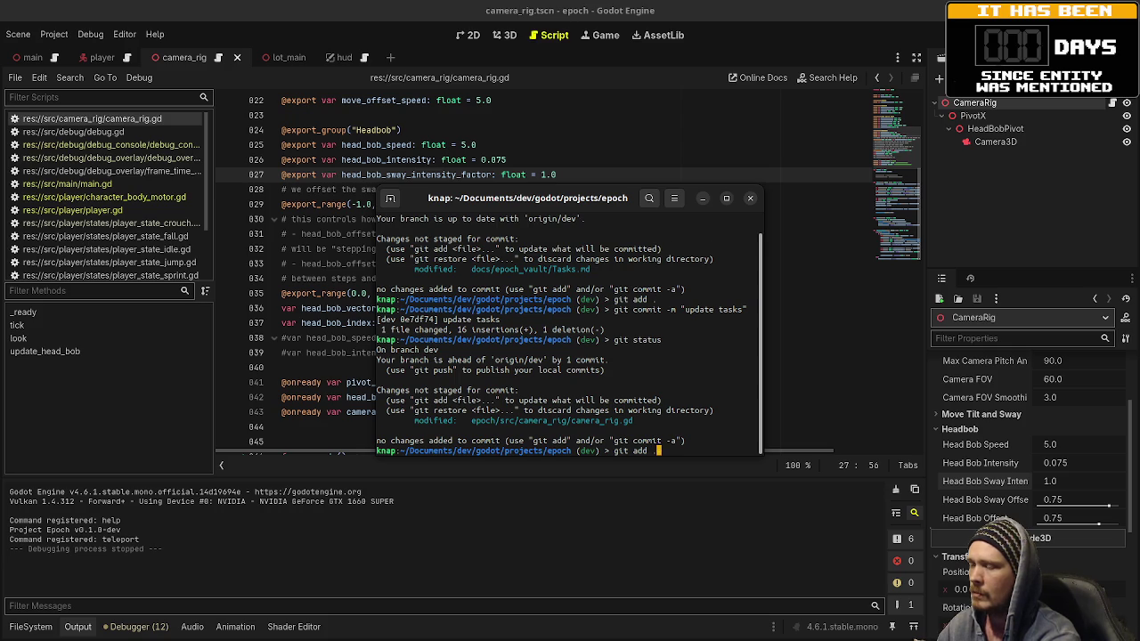
key(Return)
Step: Commit with message "reduce head bob sway intensity" and confirm a clean working tree
text(git co)
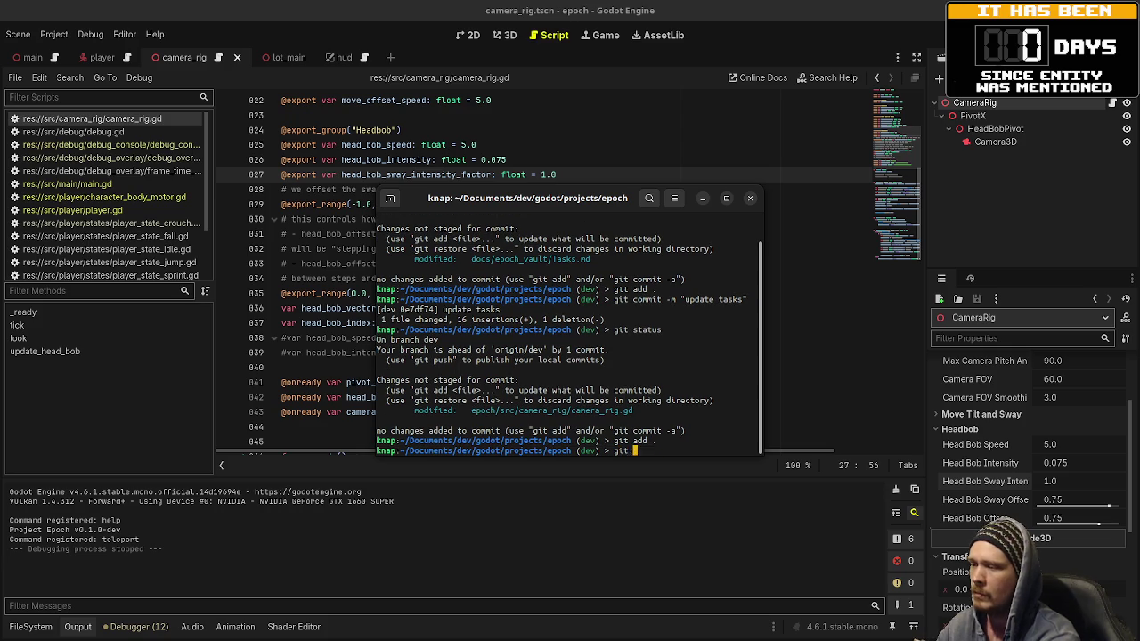
text(mmit -m "reduce head)
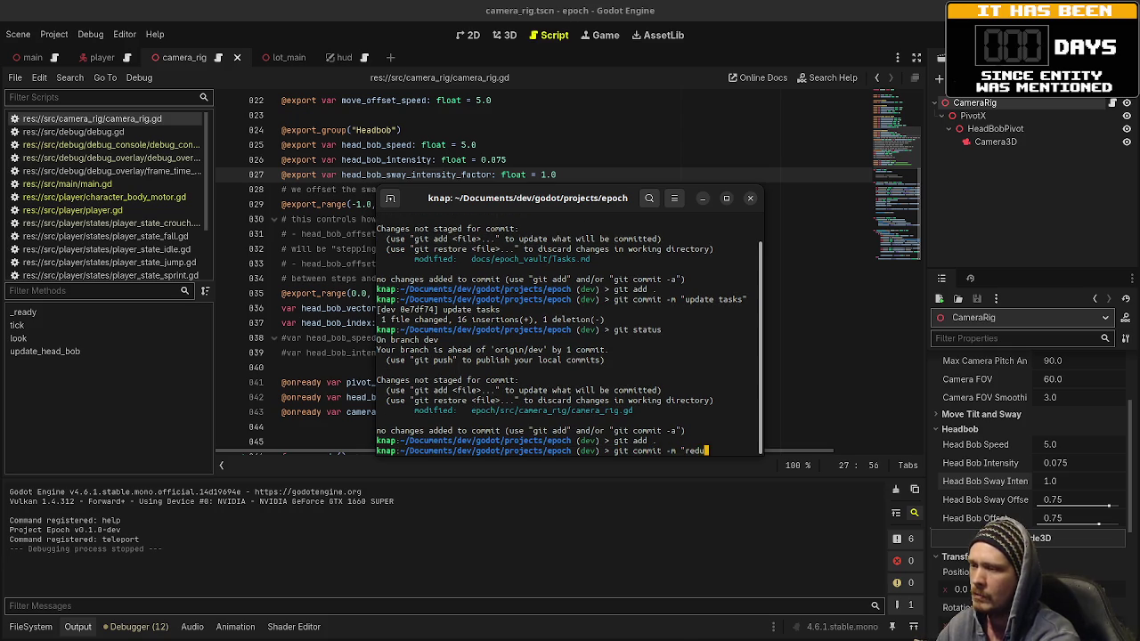
text( bo)
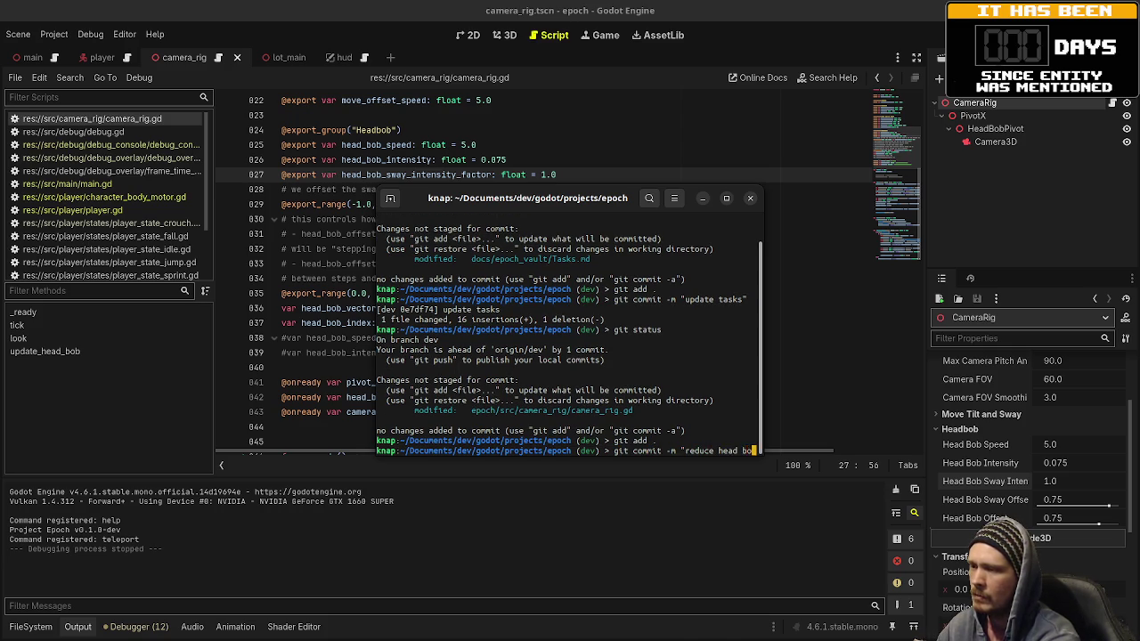
text(b sway)
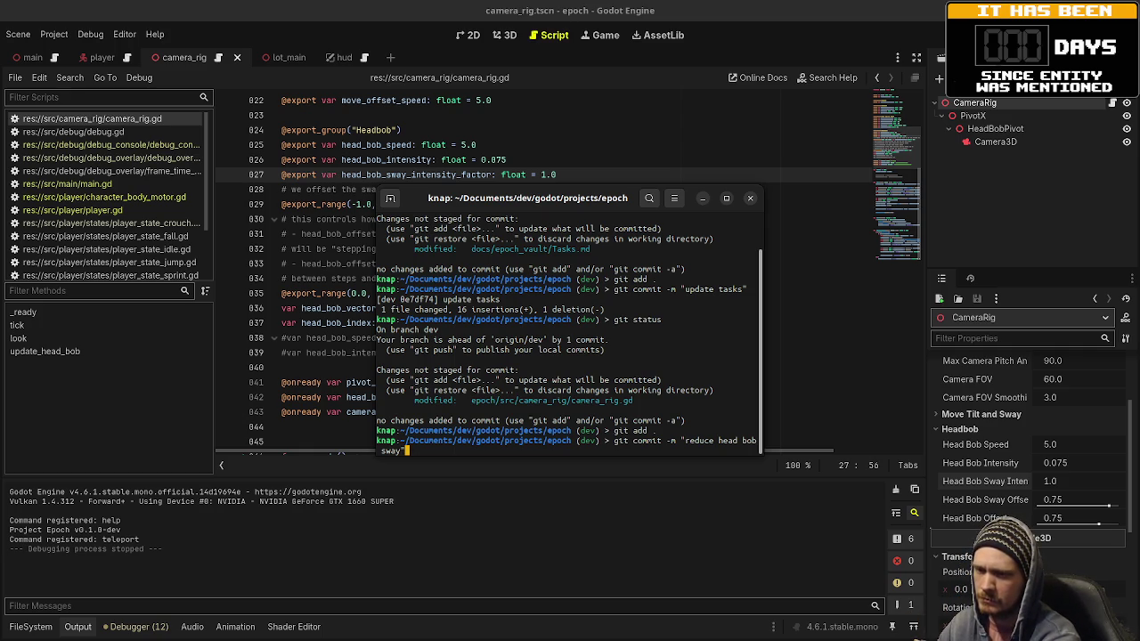
text(ntensi)
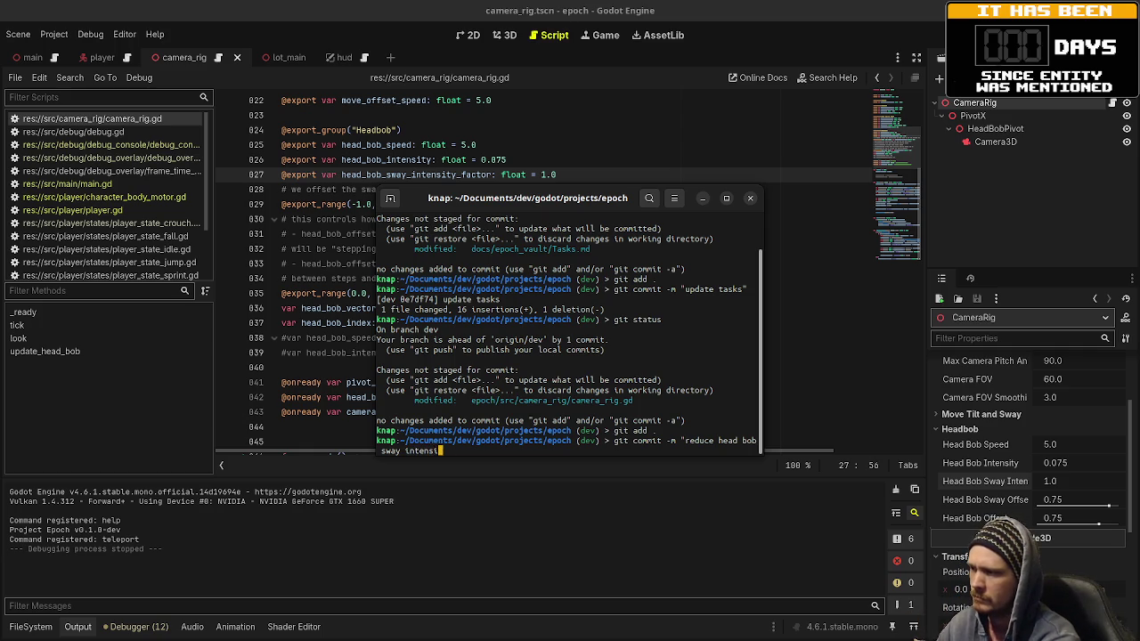
text(ty")
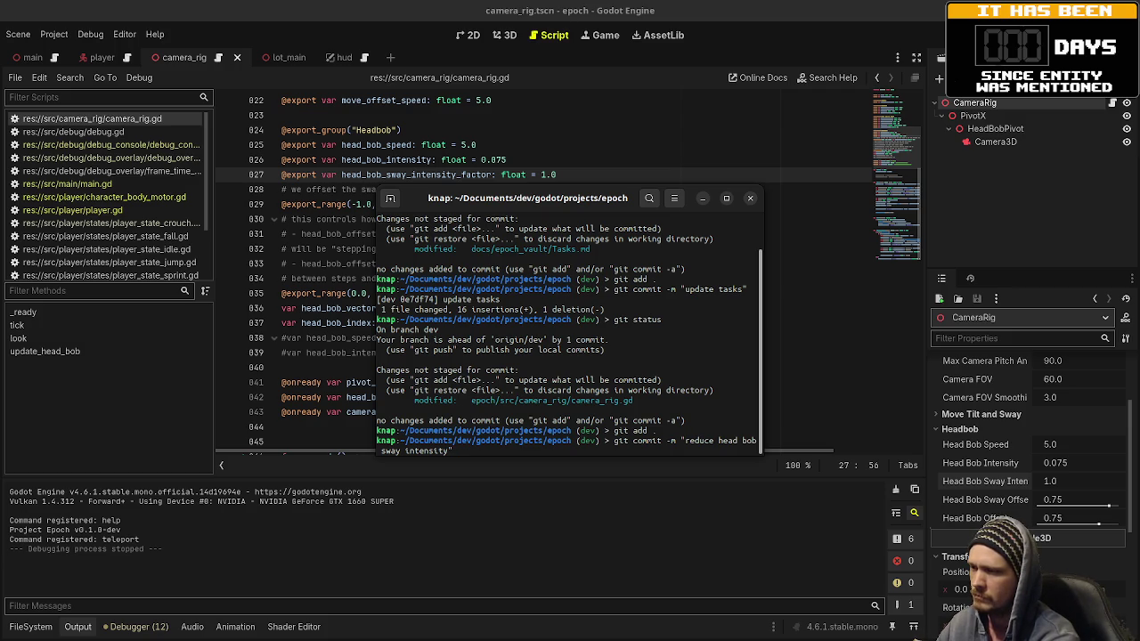
key(Return)
text(git stat)
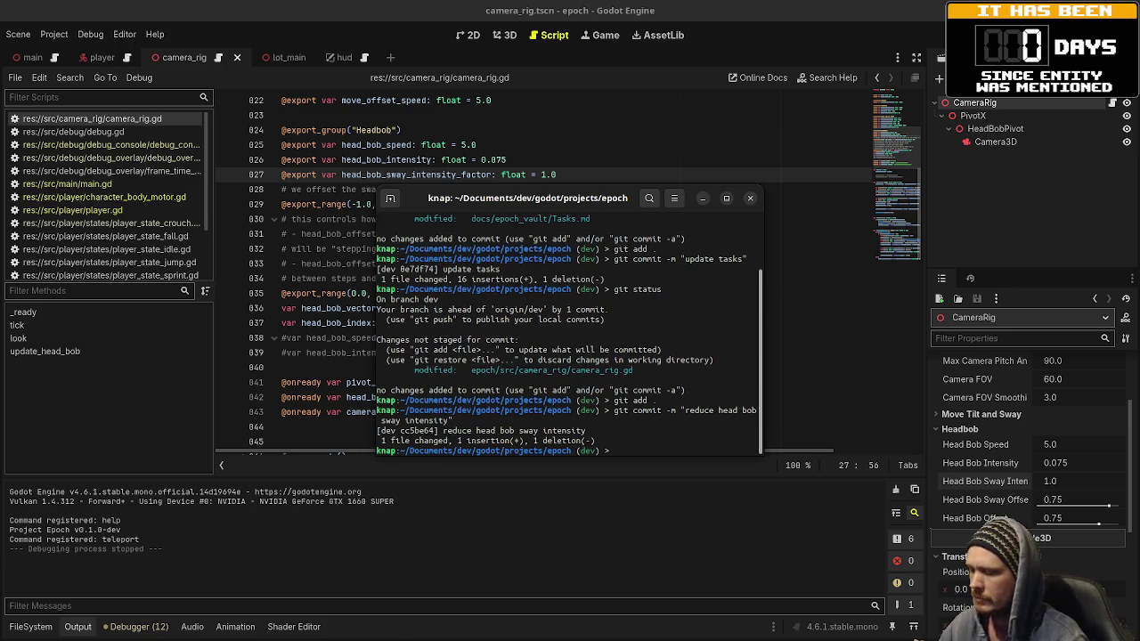
text(us)
key(Return)
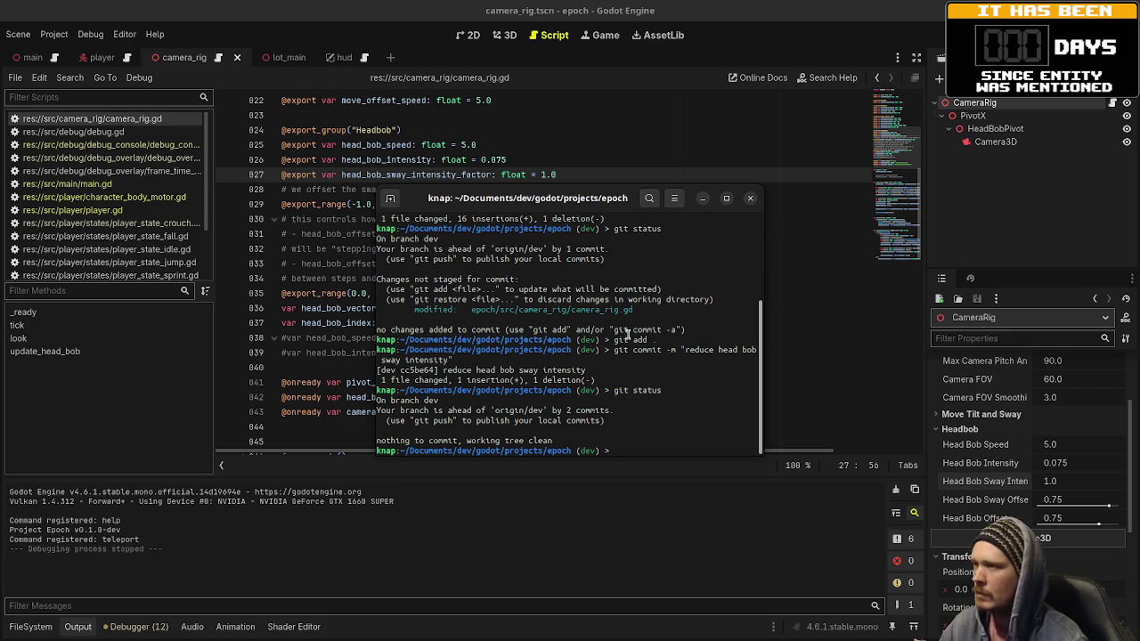
key(alt+Tab)
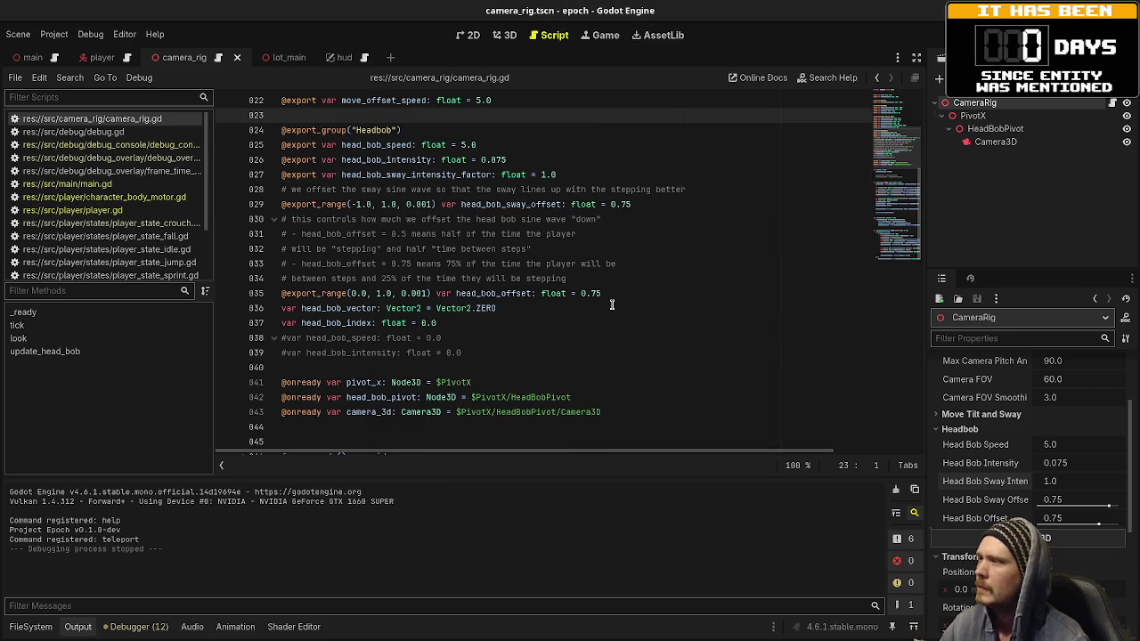
Step: Open lot_main in 3D, expand Ladder and select its 2.0 m and red 1.75 m labels
click(280, 57)
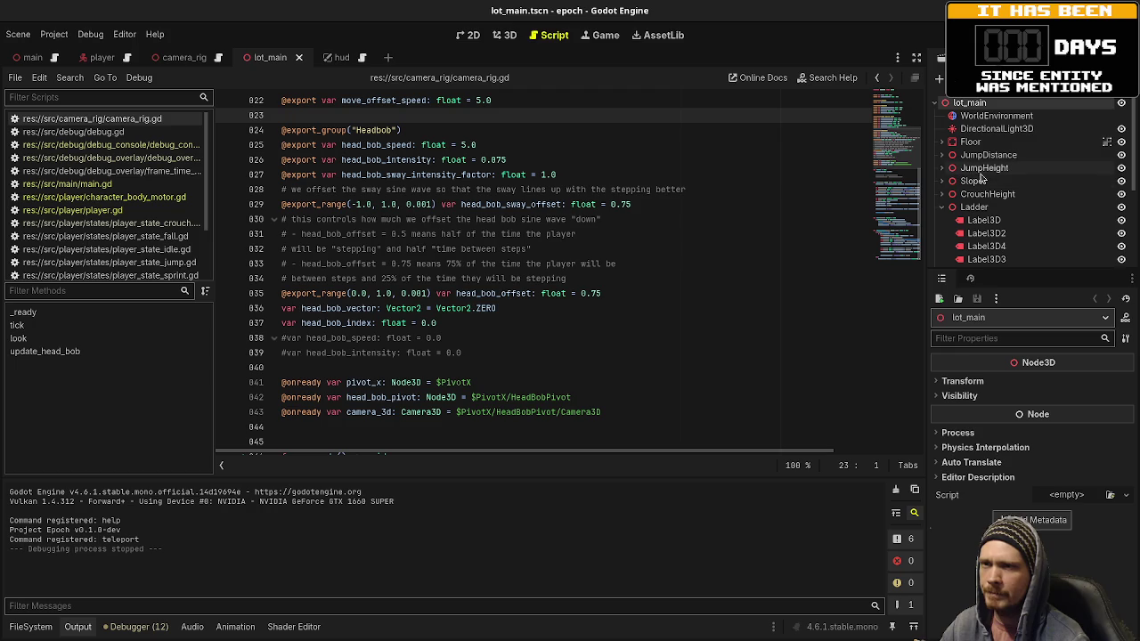
click(504, 36)
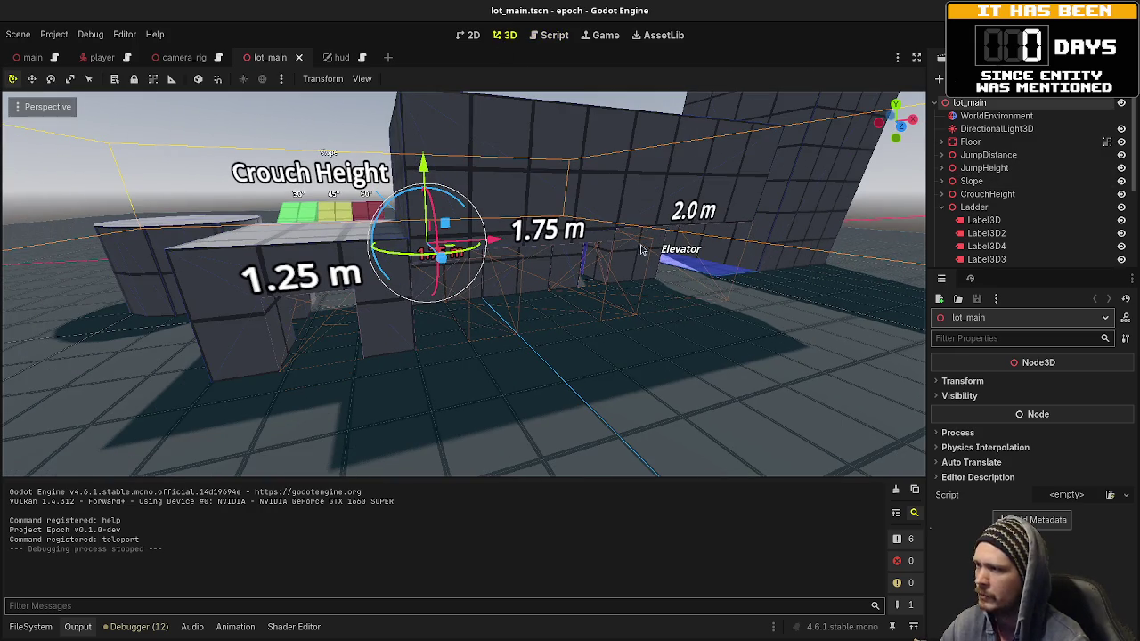
click(979, 206)
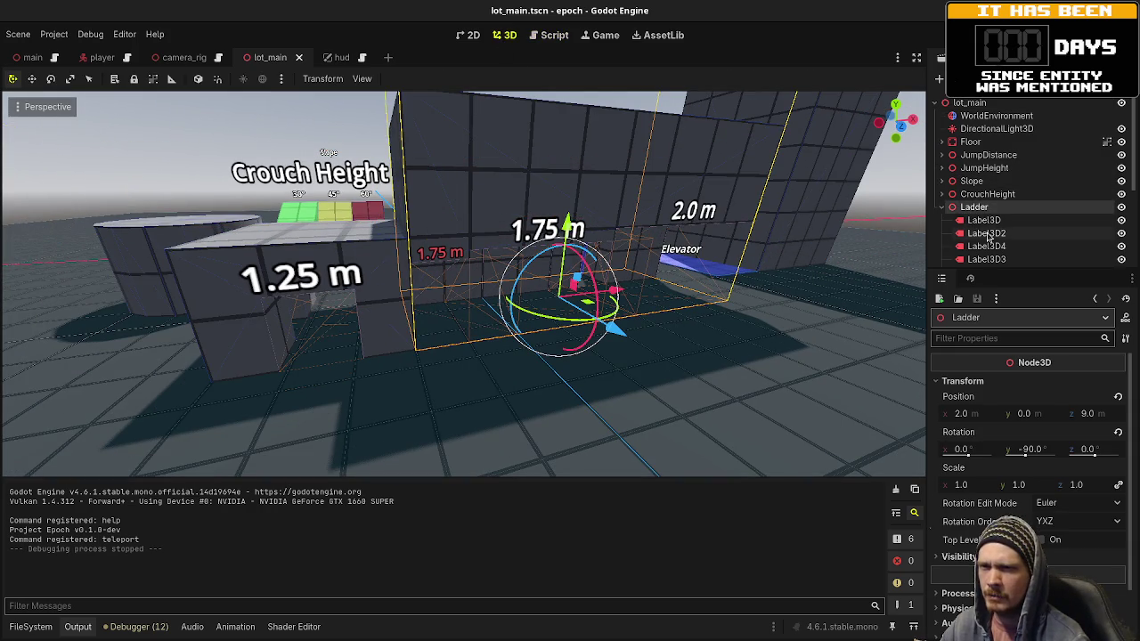
scroll(998, 254, down, 2)
scroll(994, 212, down, 3)
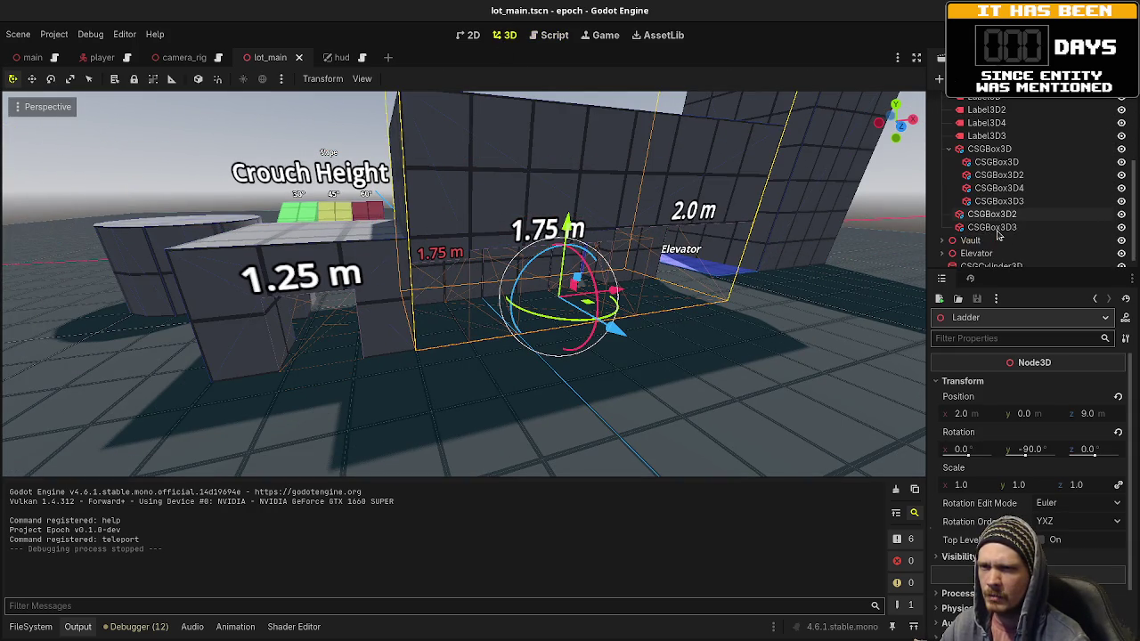
click(986, 157)
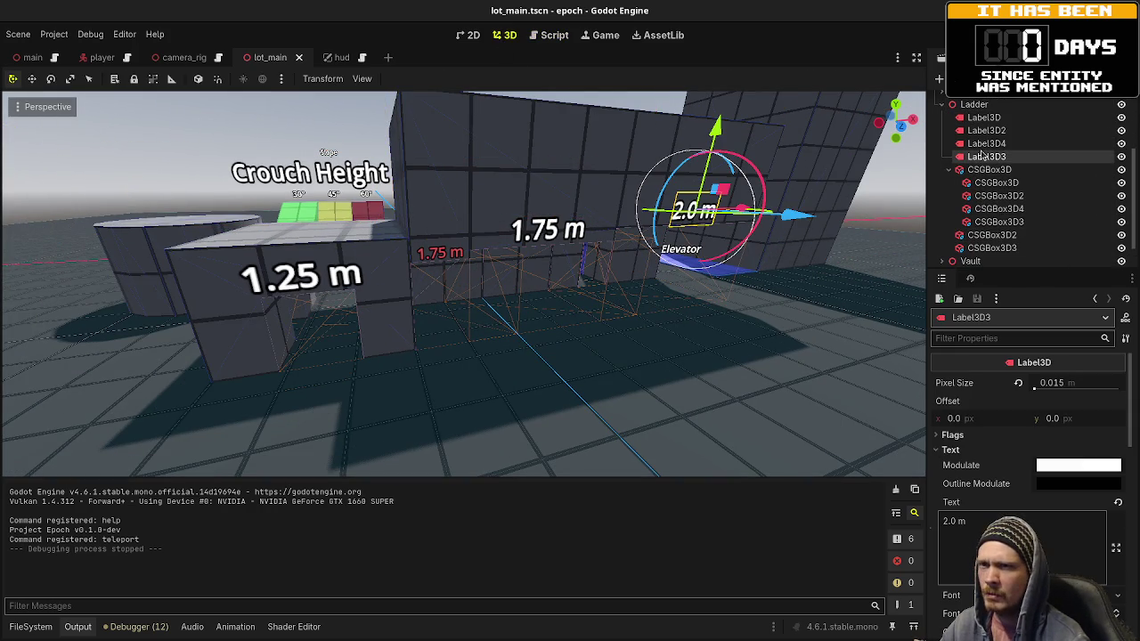
click(987, 155)
click(988, 143)
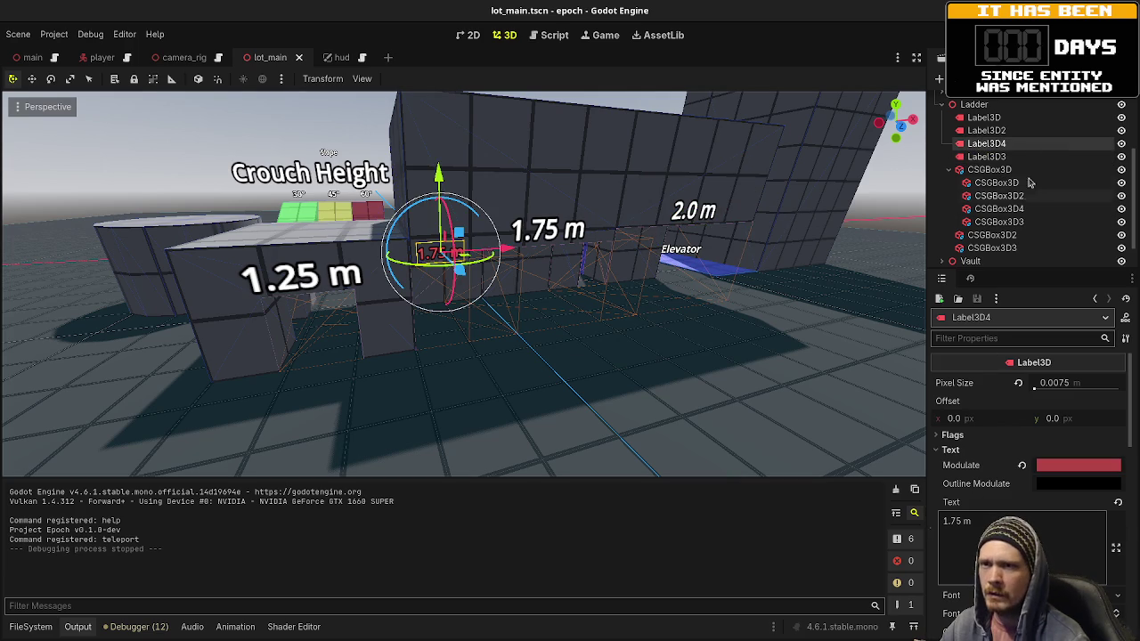
Step: Compare CSGBox3D2, CSGBox3D3 and CSGBox3D4 sizes (CSGBox3D4 is 1.6 m tall), then reselect the red label
click(1001, 210)
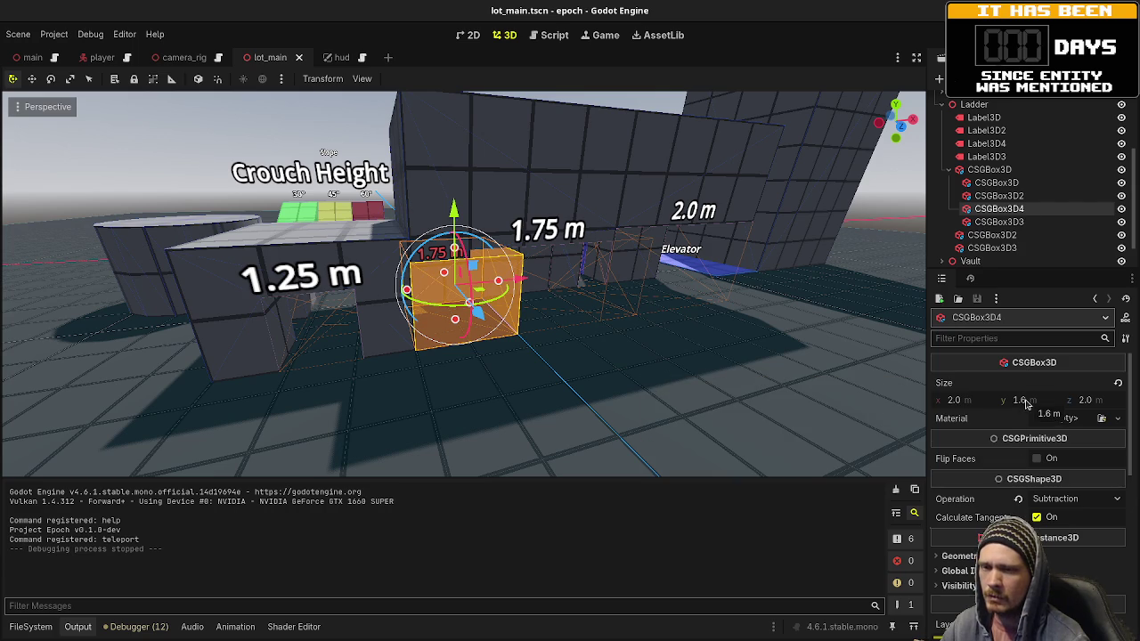
click(998, 196)
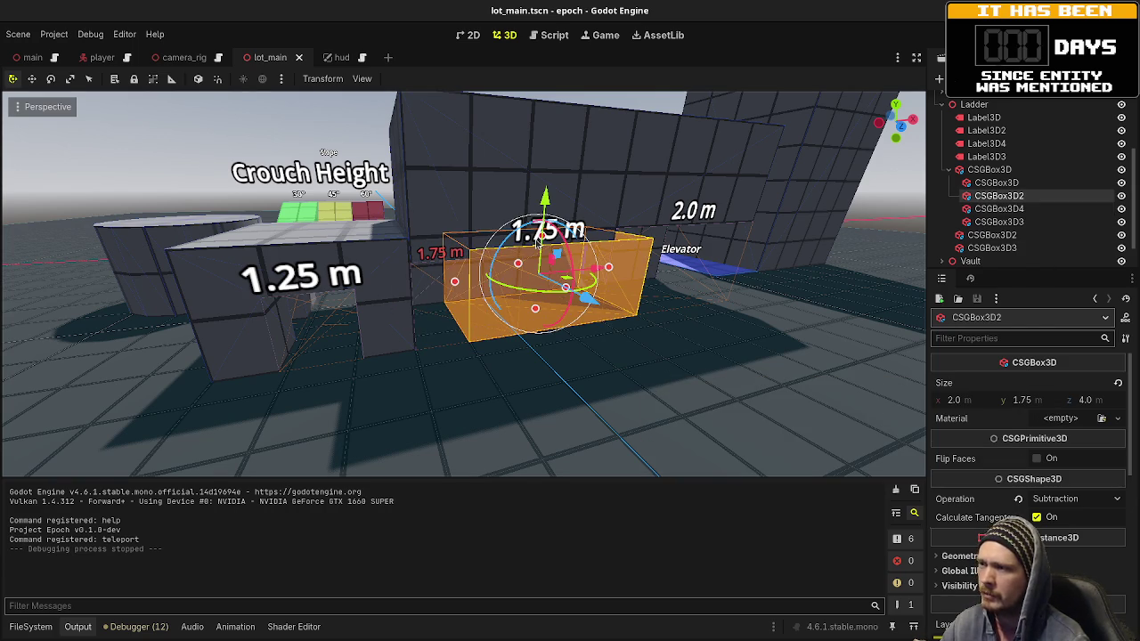
click(998, 208)
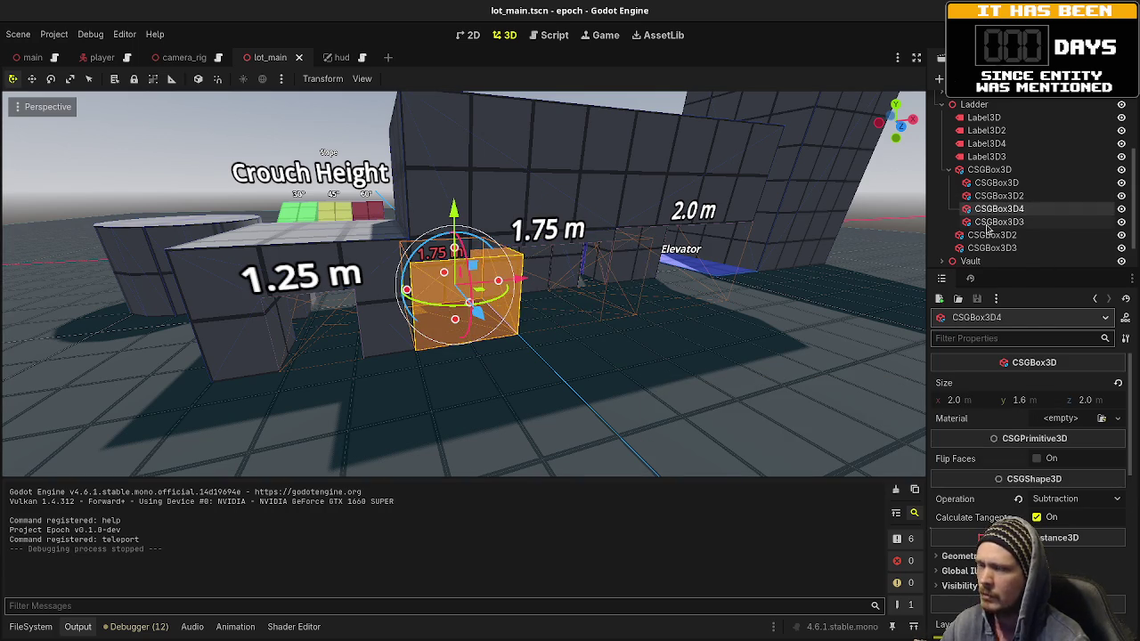
click(988, 225)
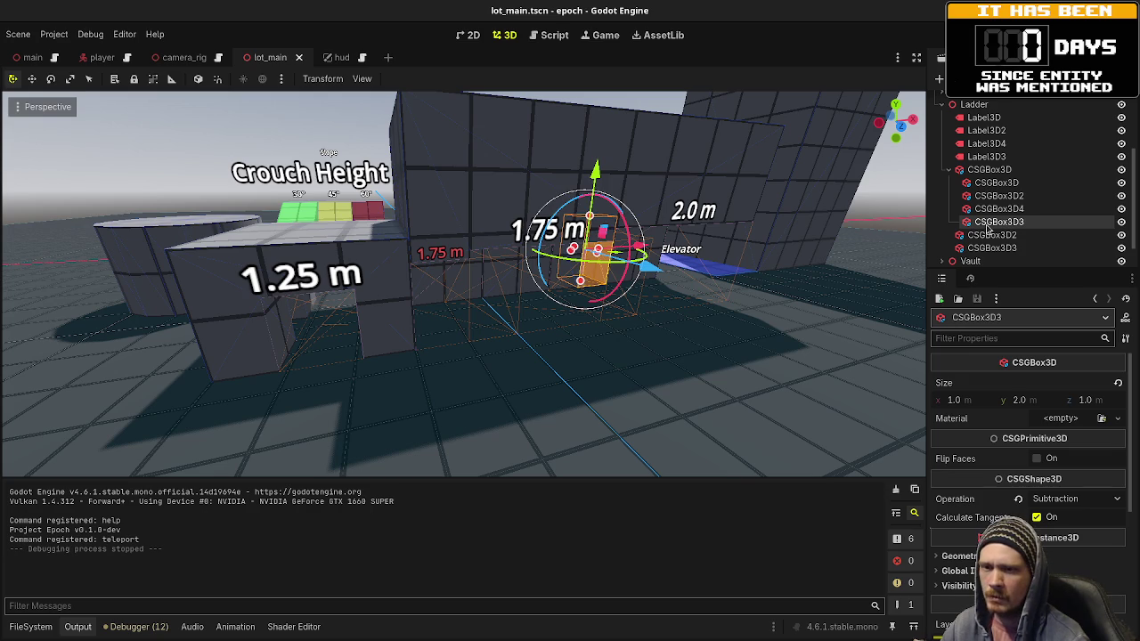
click(997, 195)
click(986, 156)
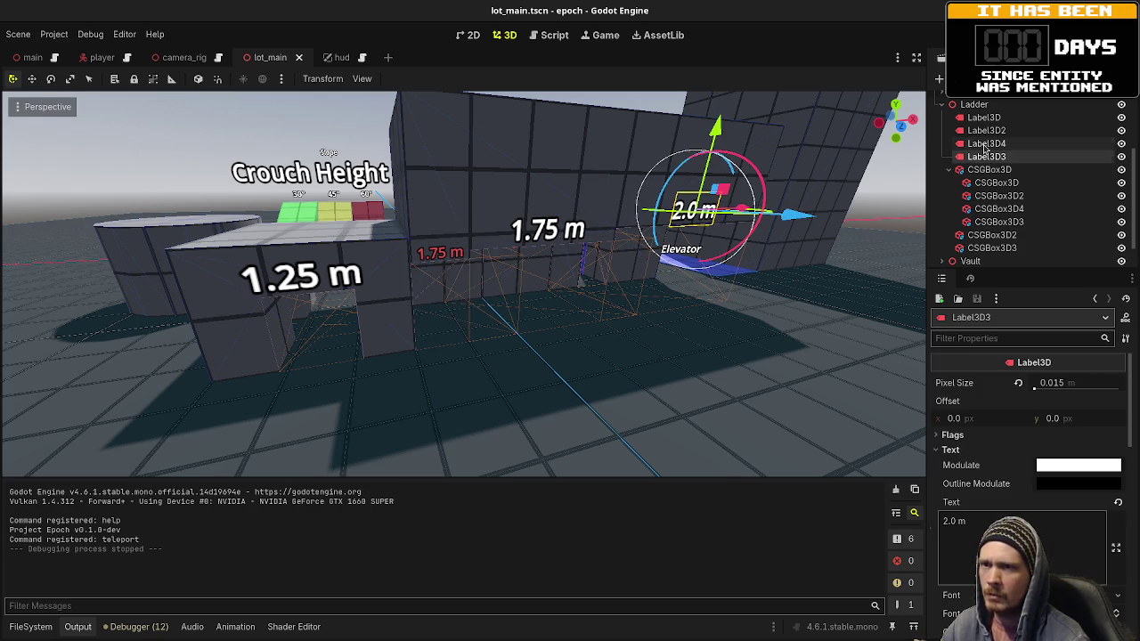
click(986, 145)
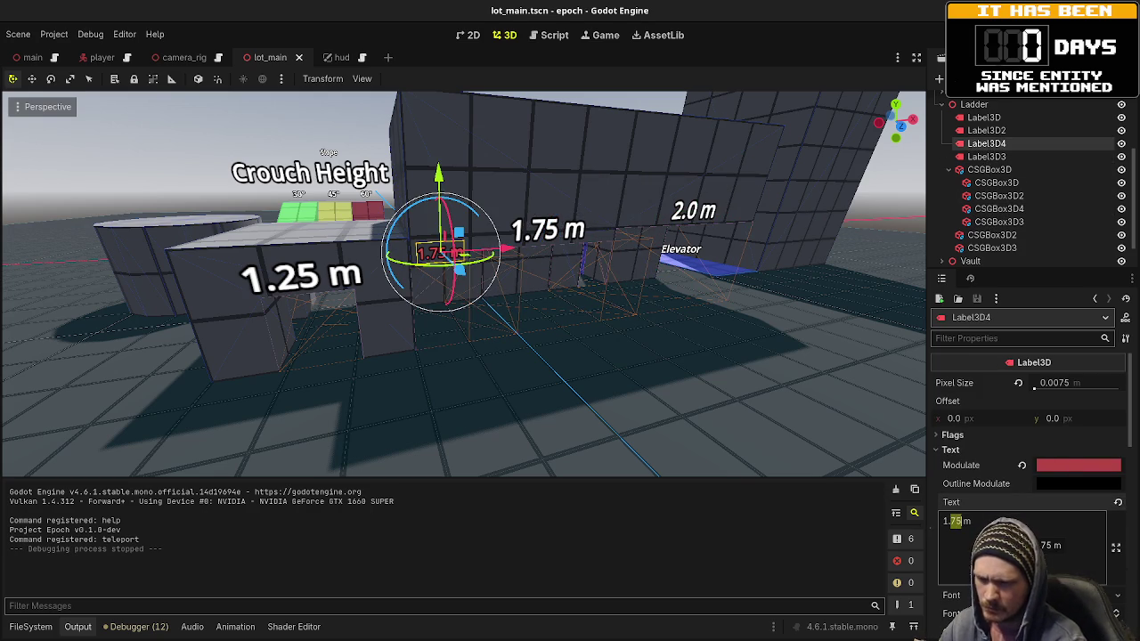
Step: Change the red label to read 1.6 m, save lot_main.tscn, and fly over to check it
text(1.6)
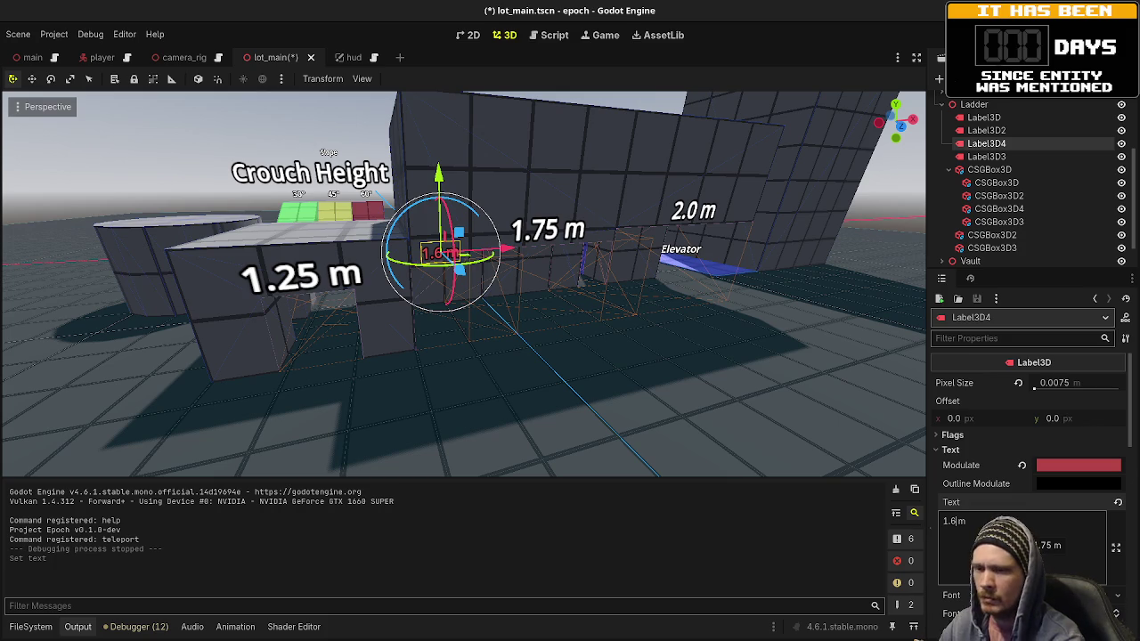
key(ctrl+s)
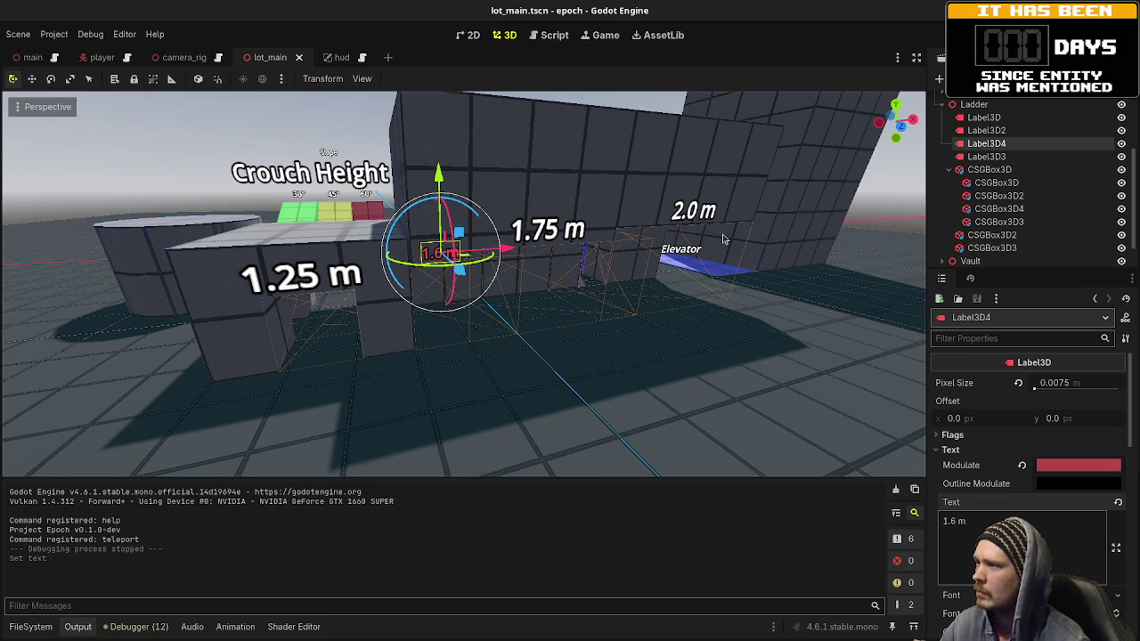
key(w)
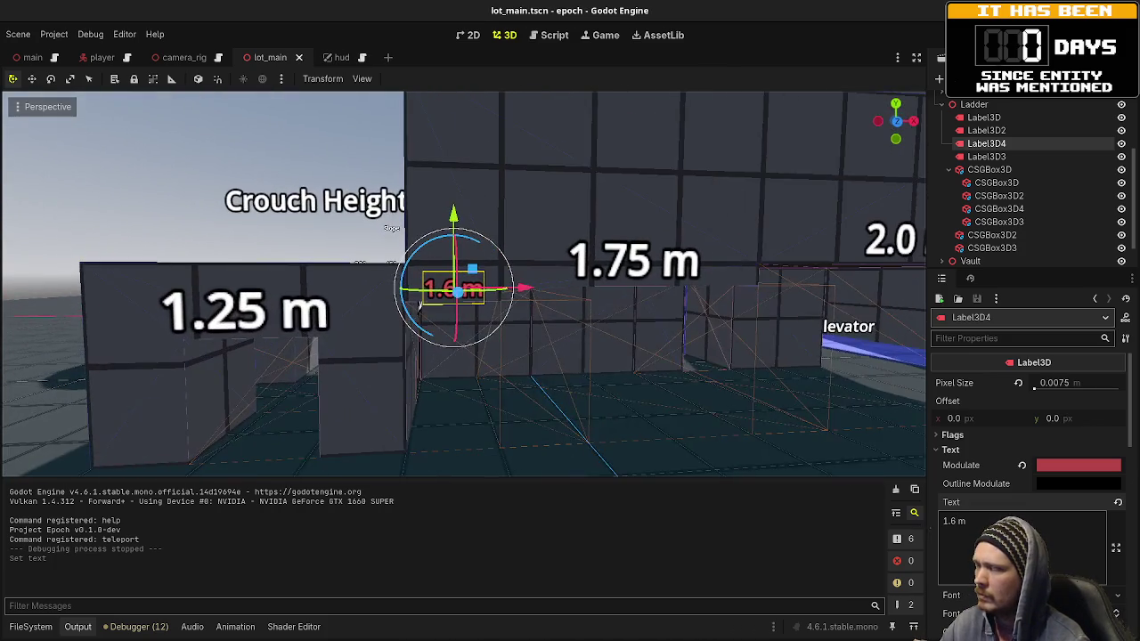
key(w)
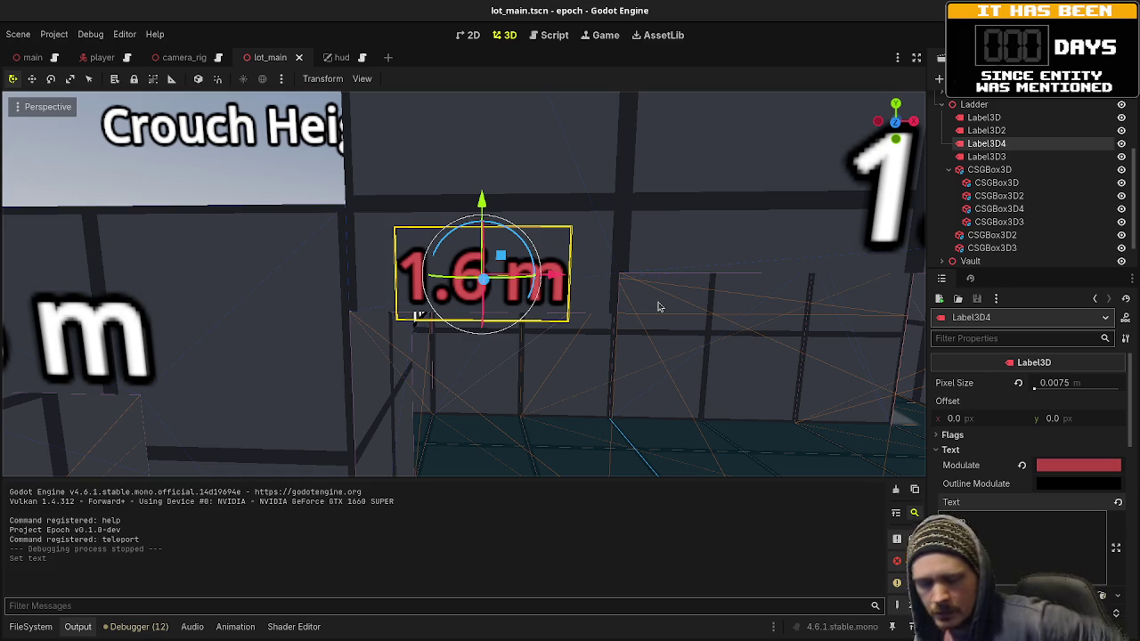
key(w)
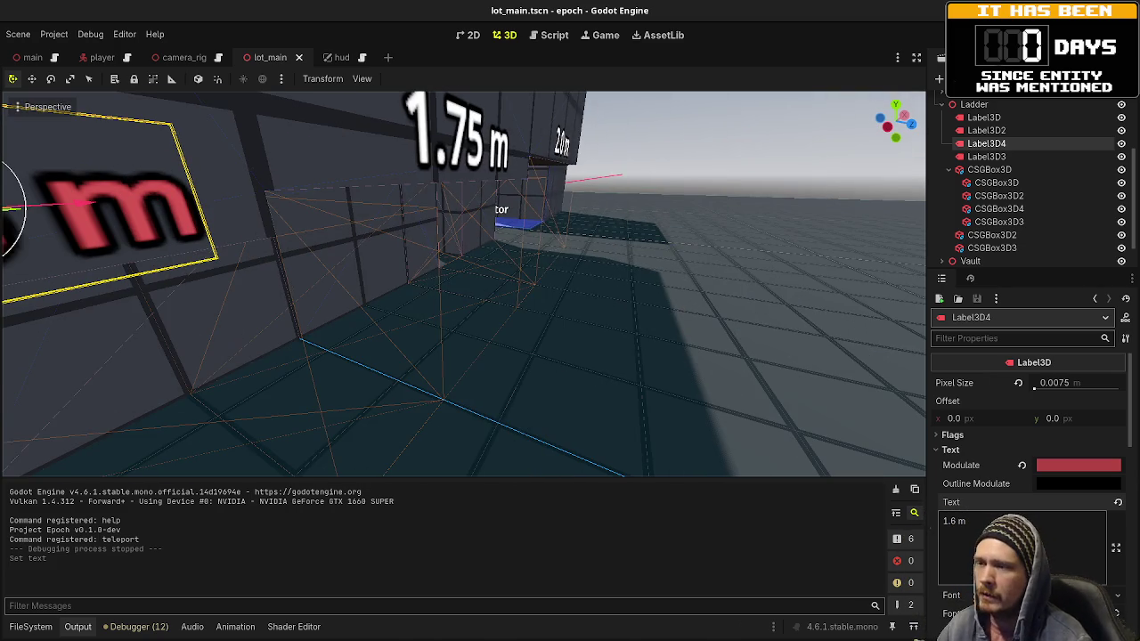
key(w)
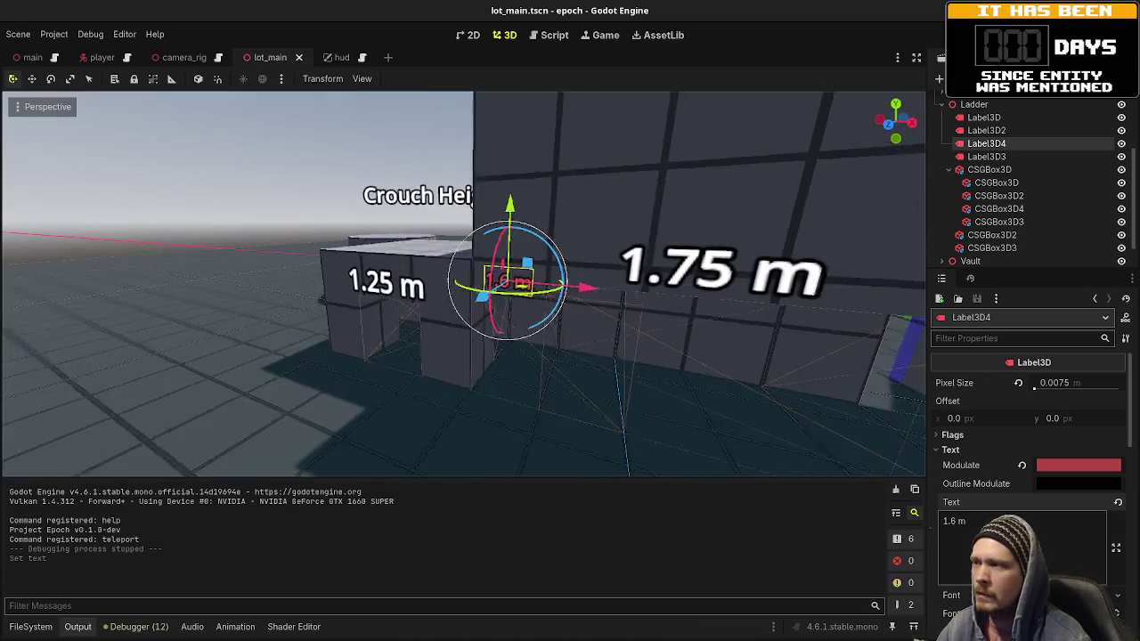
click(491, 240)
Step: Orbit and fly the viewport around the 1.25 m and 1.75 m Crouch Height blocks
drag(492, 241, 554, 254)
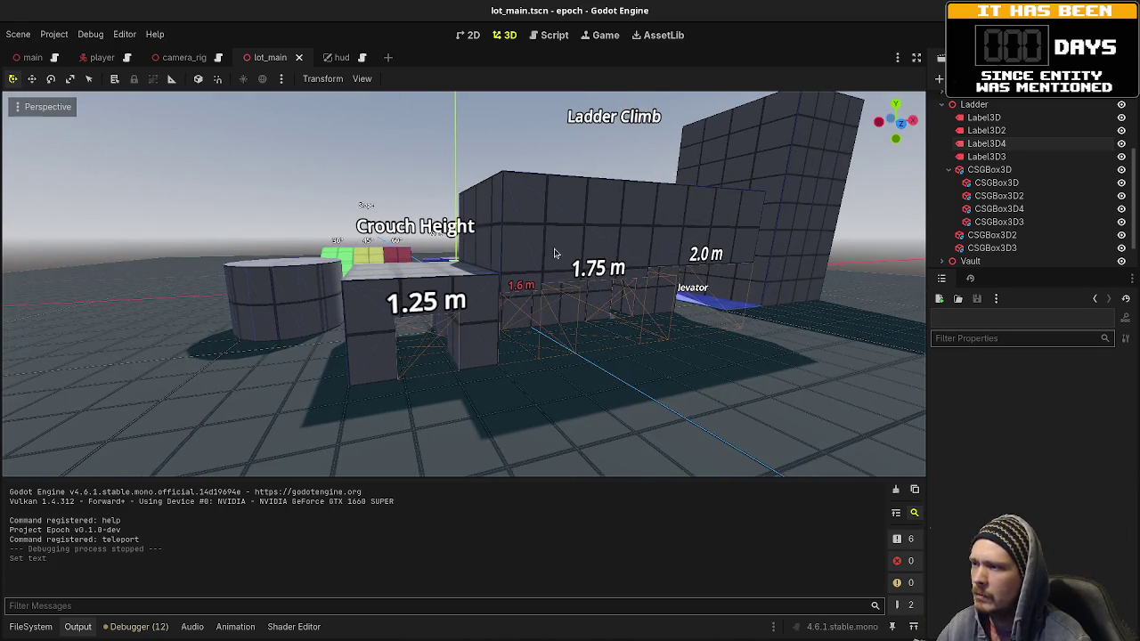
key(w)
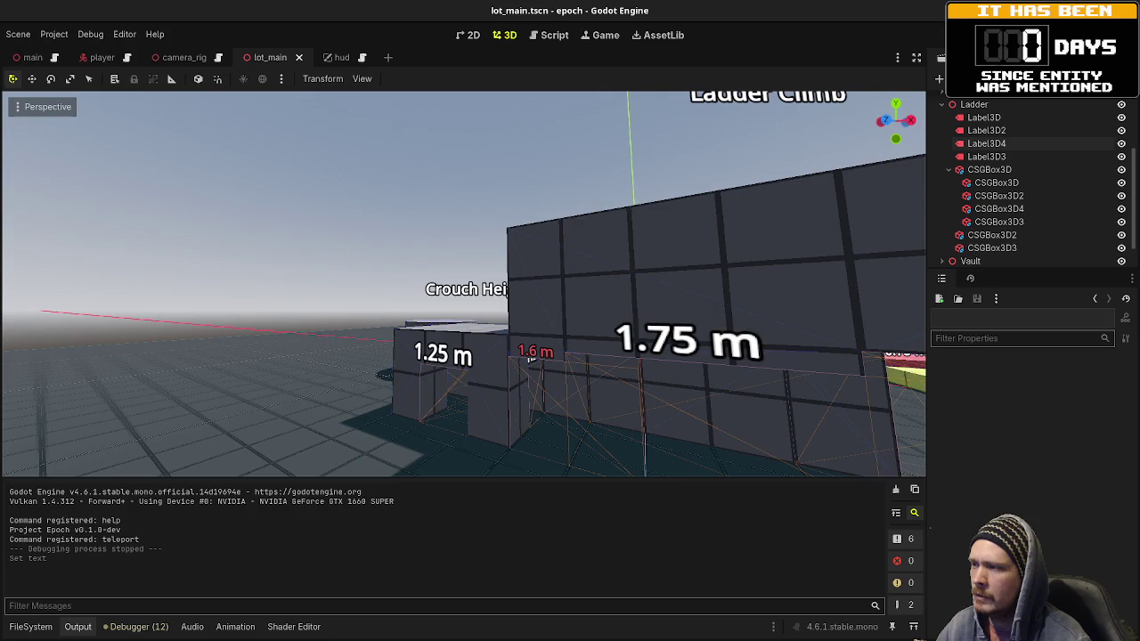
drag(545, 267, 323, 228)
key(w)
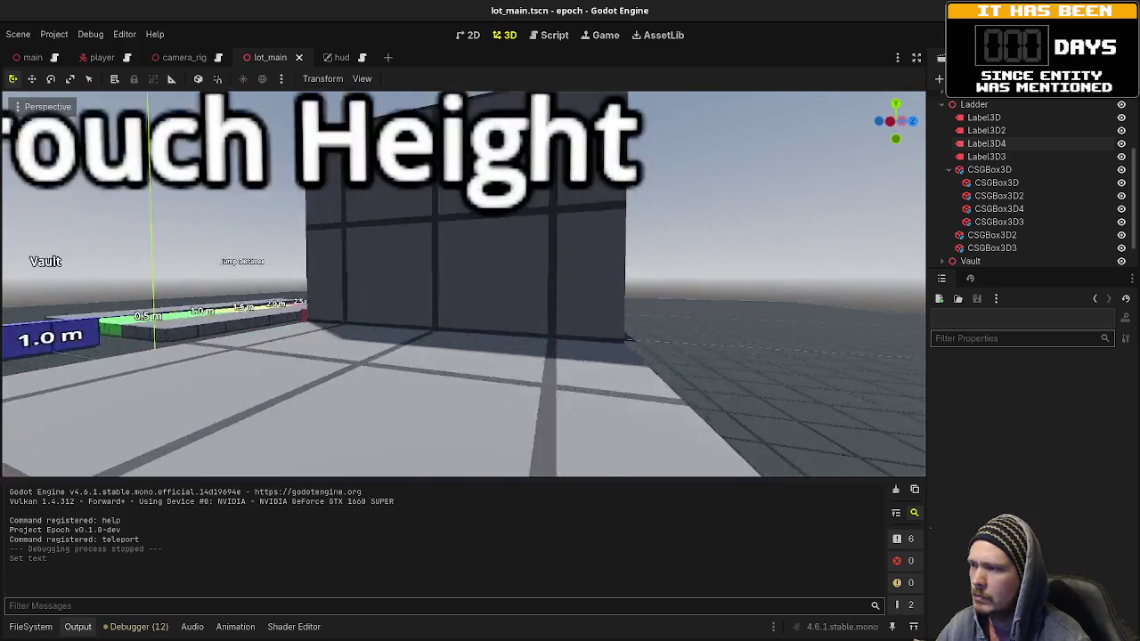
key(w)
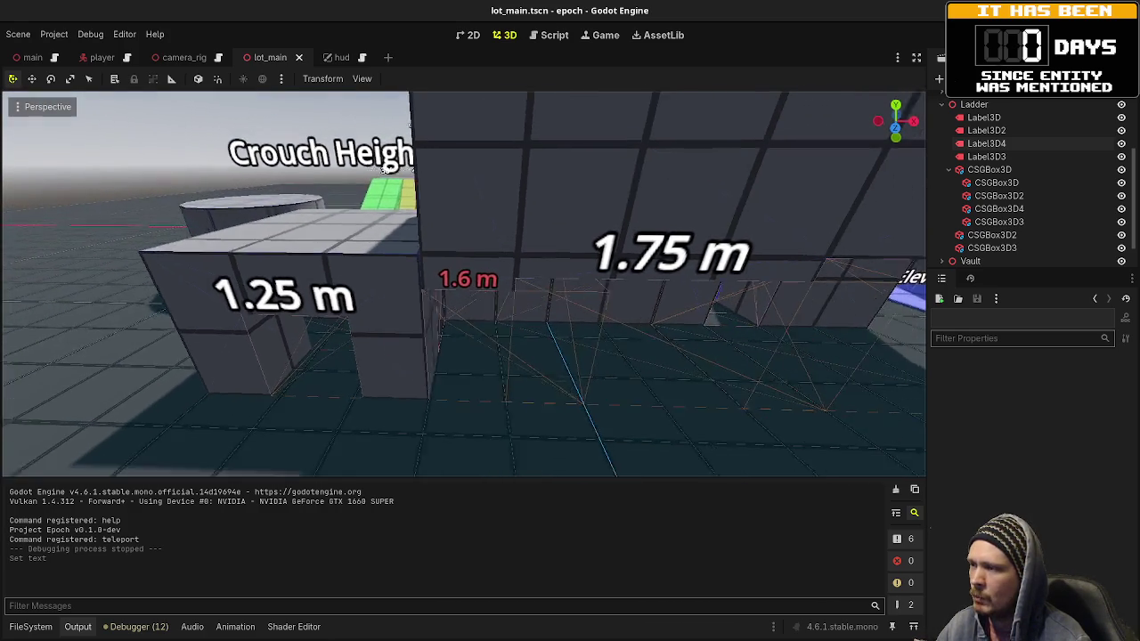
key(w)
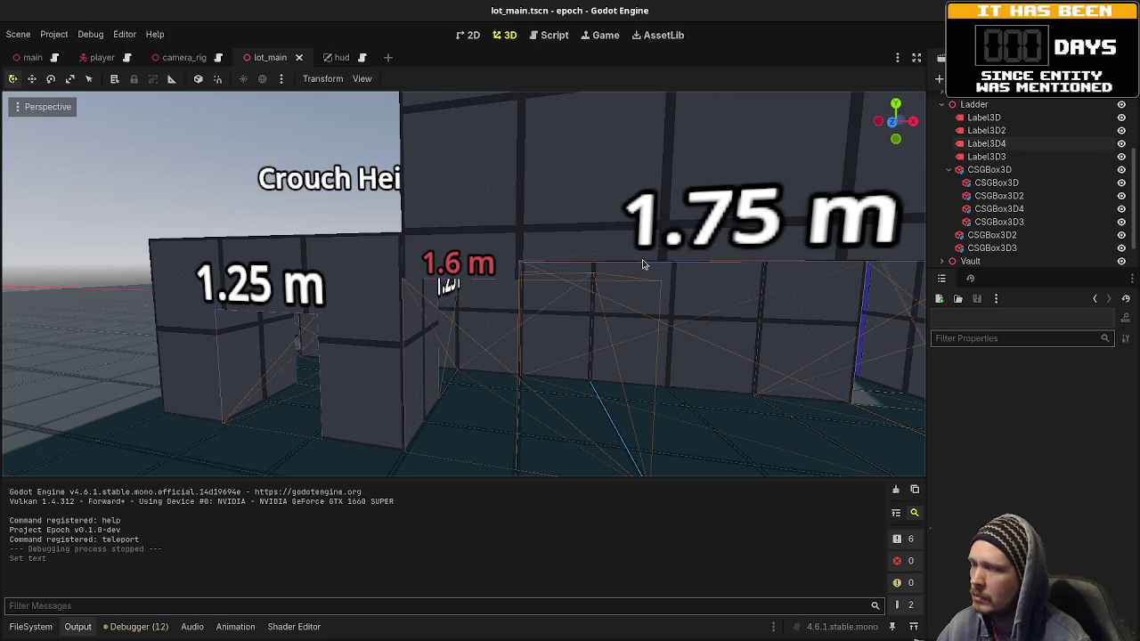
Step: Pull back to view the whole level, then collapse CSGBox3D and Ladder in the Scene dock
right_click(533, 262)
key(w)
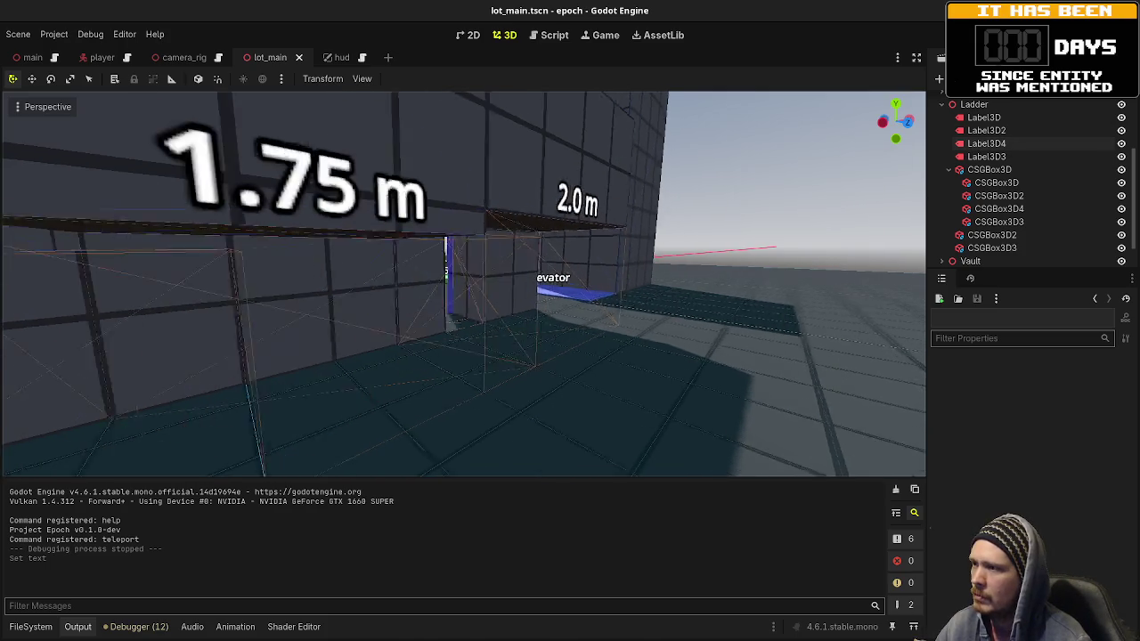
key(w)
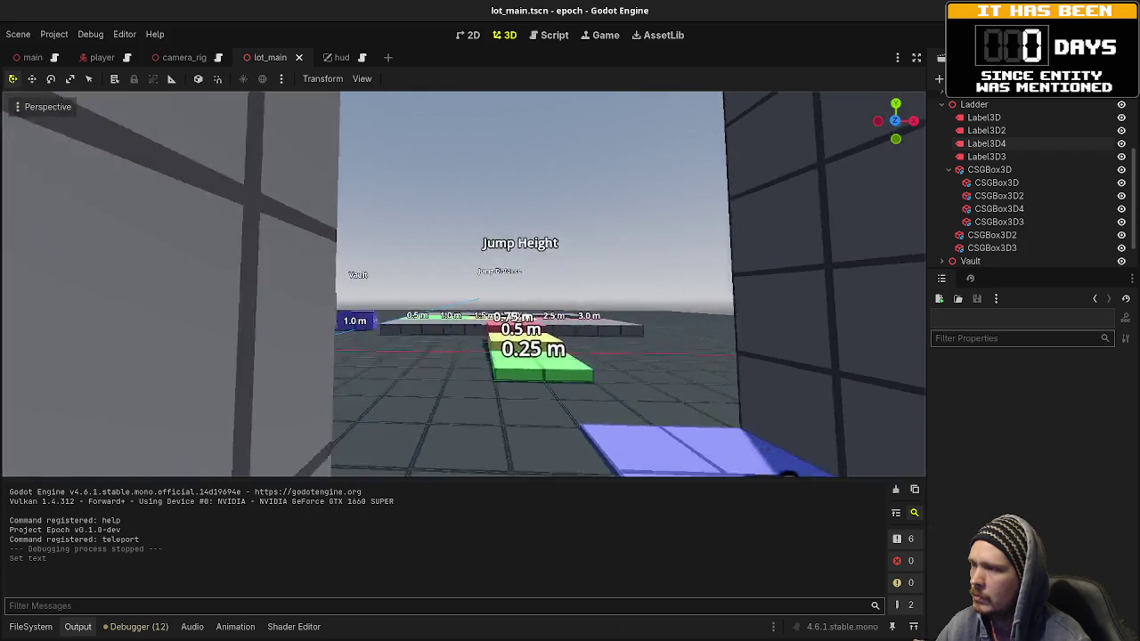
key(s)
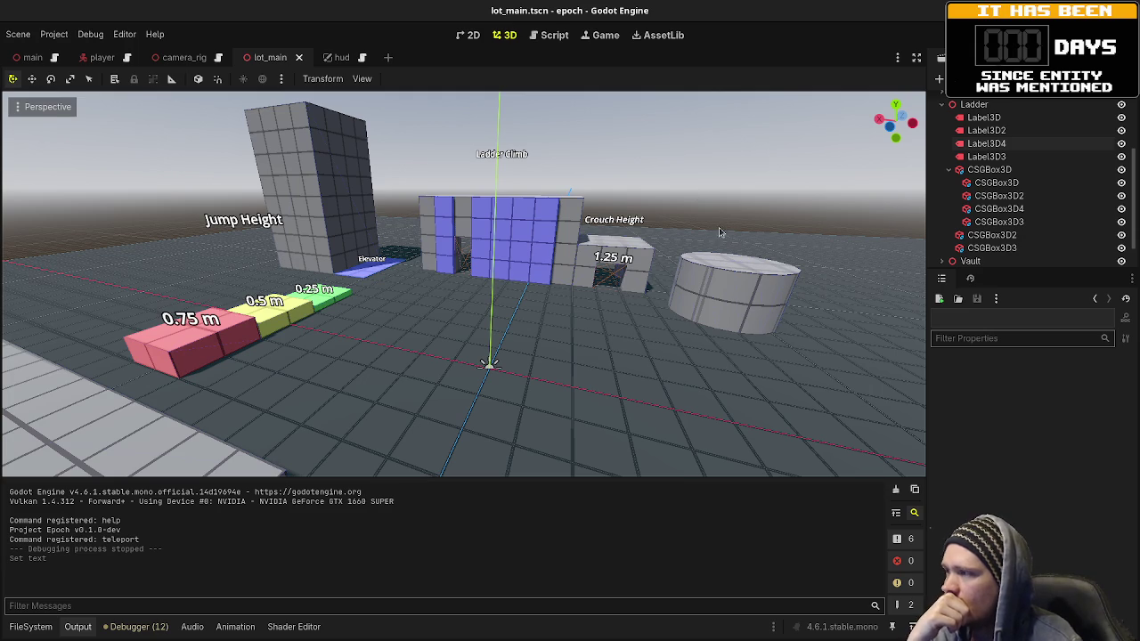
click(950, 171)
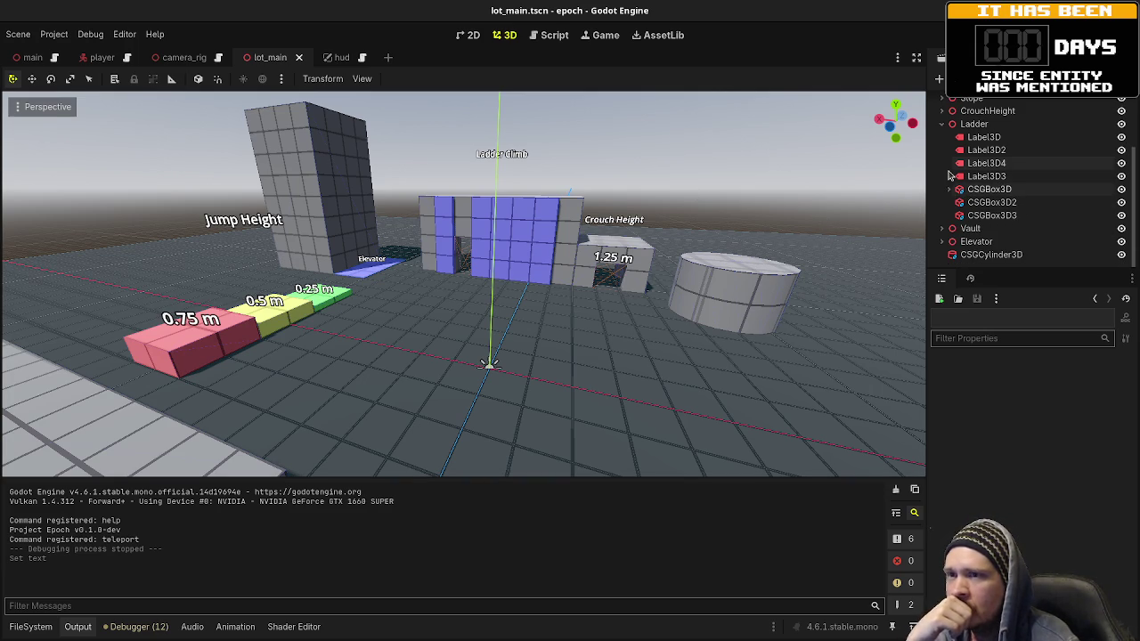
click(942, 124)
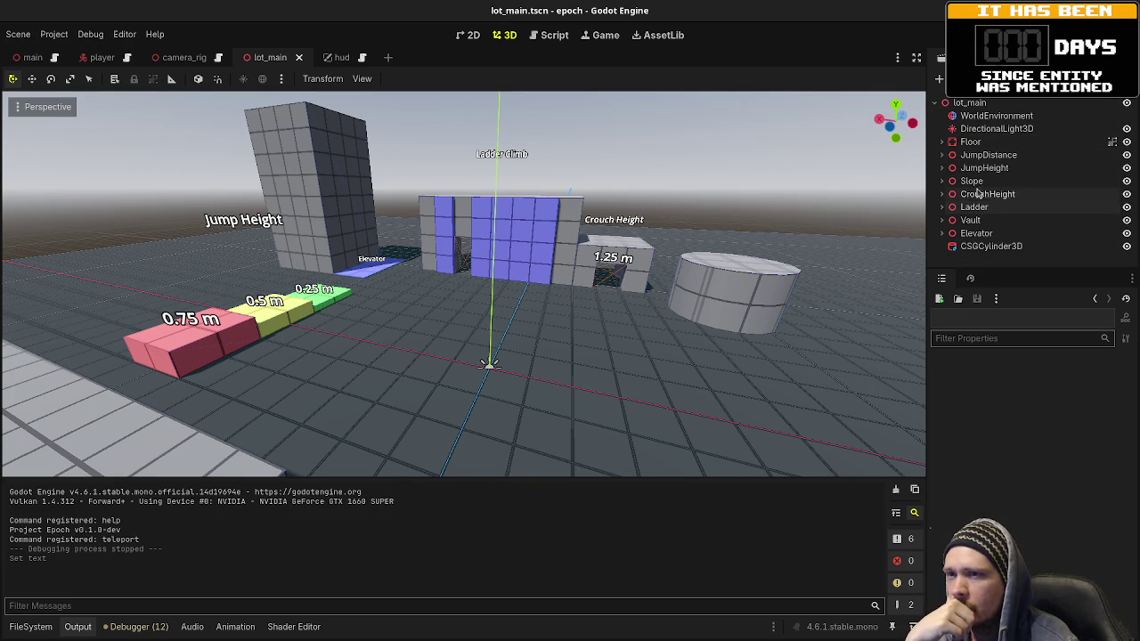
Step: Frame the Elevator in the viewport, expand its children, and begin adding a new child node to it
click(977, 234)
key(f)
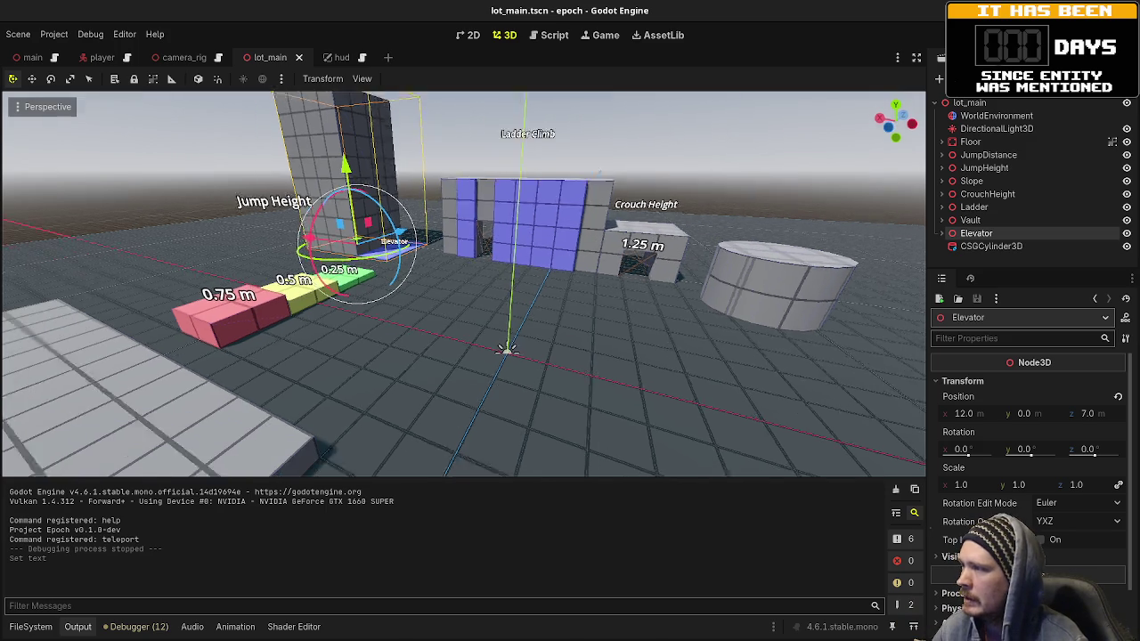
drag(681, 269, 571, 294)
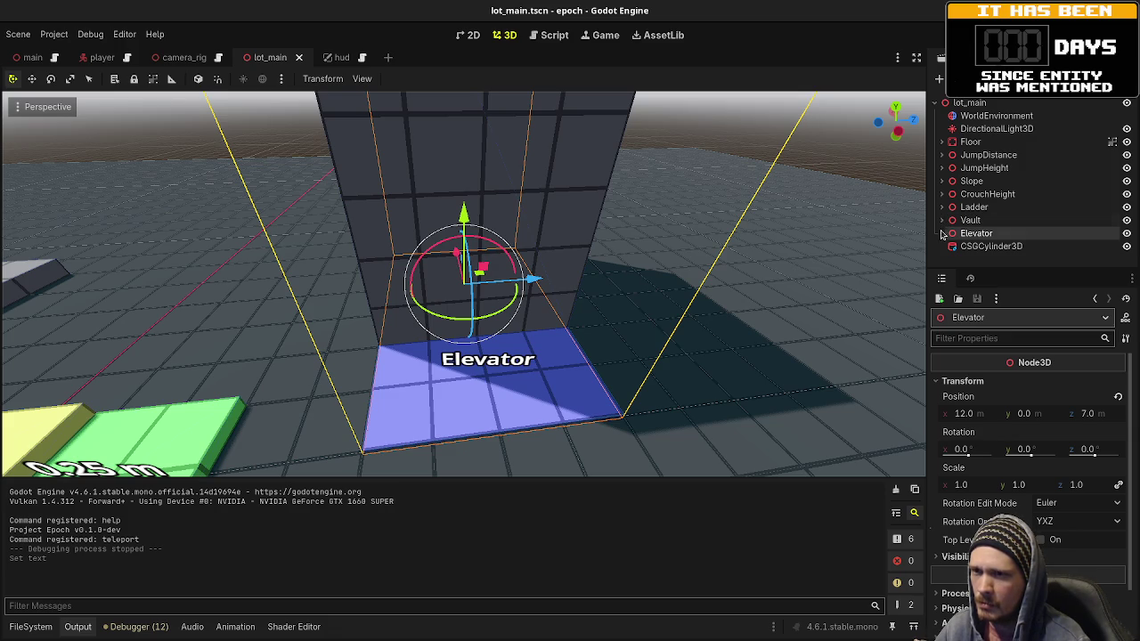
key(ctrl+z)
scroll(986, 250, down, 1)
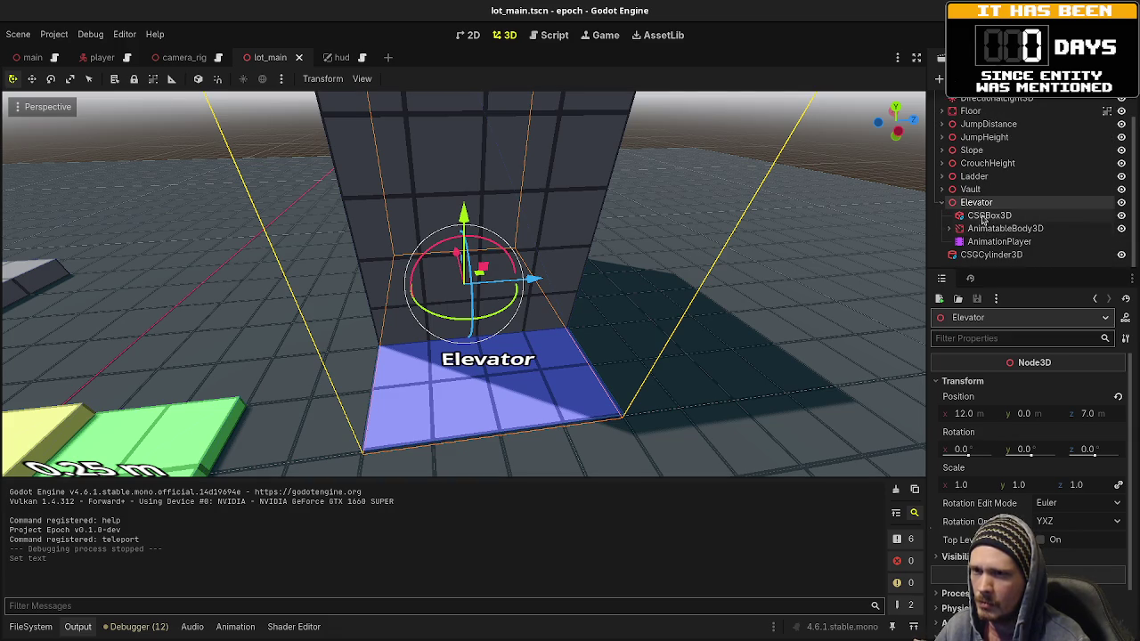
click(982, 216)
click(978, 203)
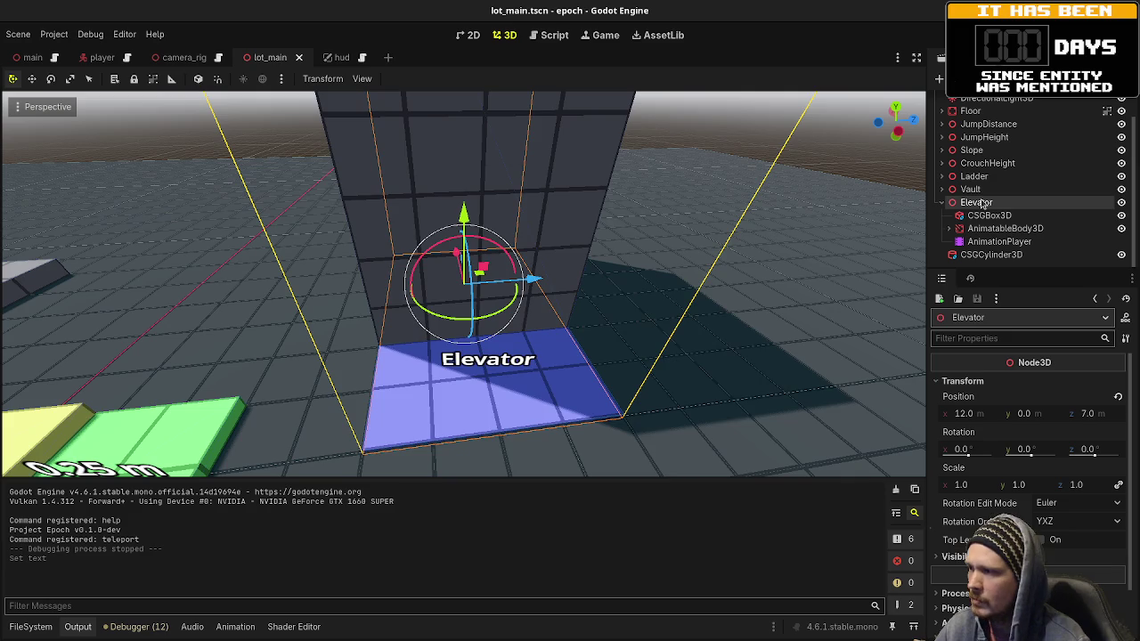
key(ctrl+a)
Step: Create a CSGBox3D under the Elevator and position it beside the blue elevator pad
text(csgbox)
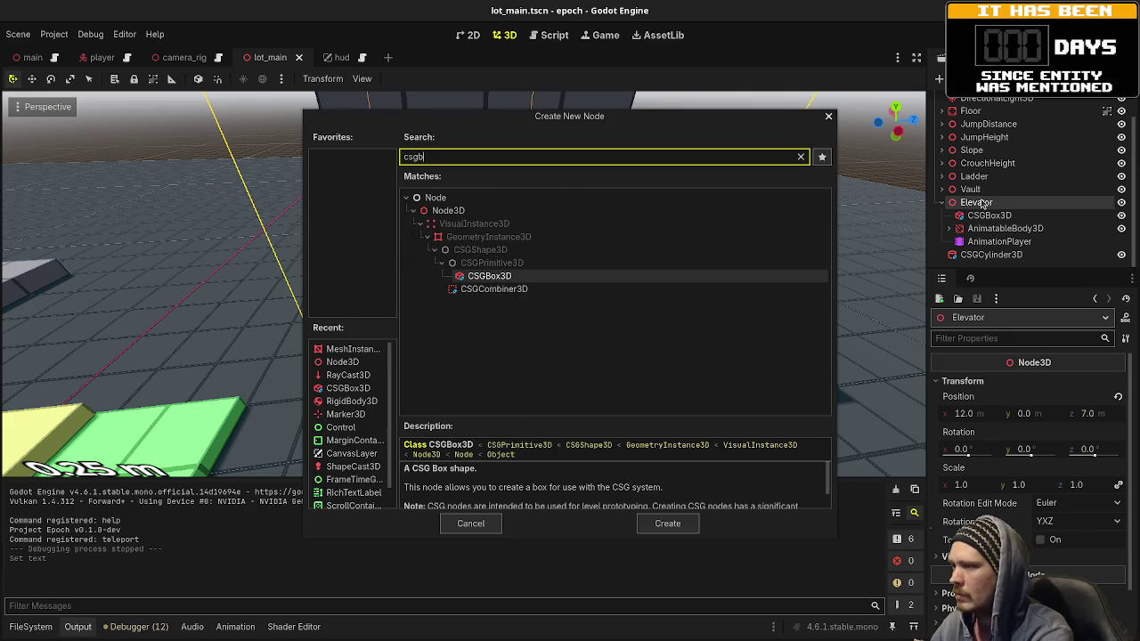
key(Return)
key(f)
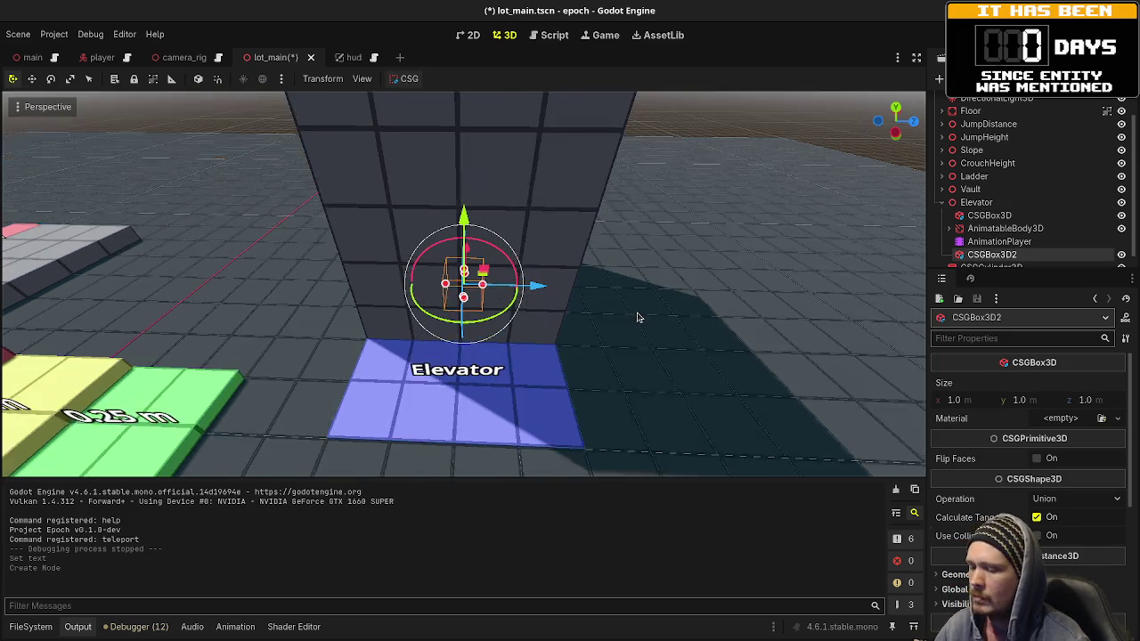
key(KP_7)
mouse_move(482, 303)
mouse_down()
mouse_move(401, 208)
mouse_move(389, 211)
mouse_up()
mouse_move(383, 265)
mouse_down()
mouse_move(580, 241)
mouse_move(580, 214)
mouse_move(560, 324)
mouse_up()
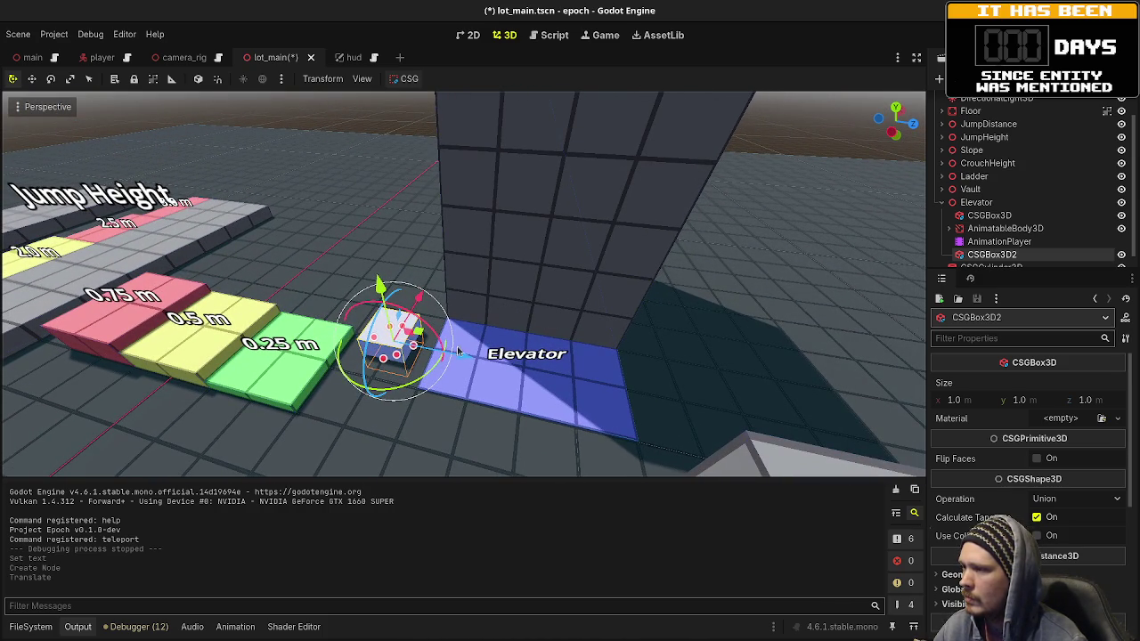
mouse_move(461, 358)
mouse_down()
mouse_move(780, 400)
mouse_move(725, 368)
mouse_move(565, 338)
mouse_up()
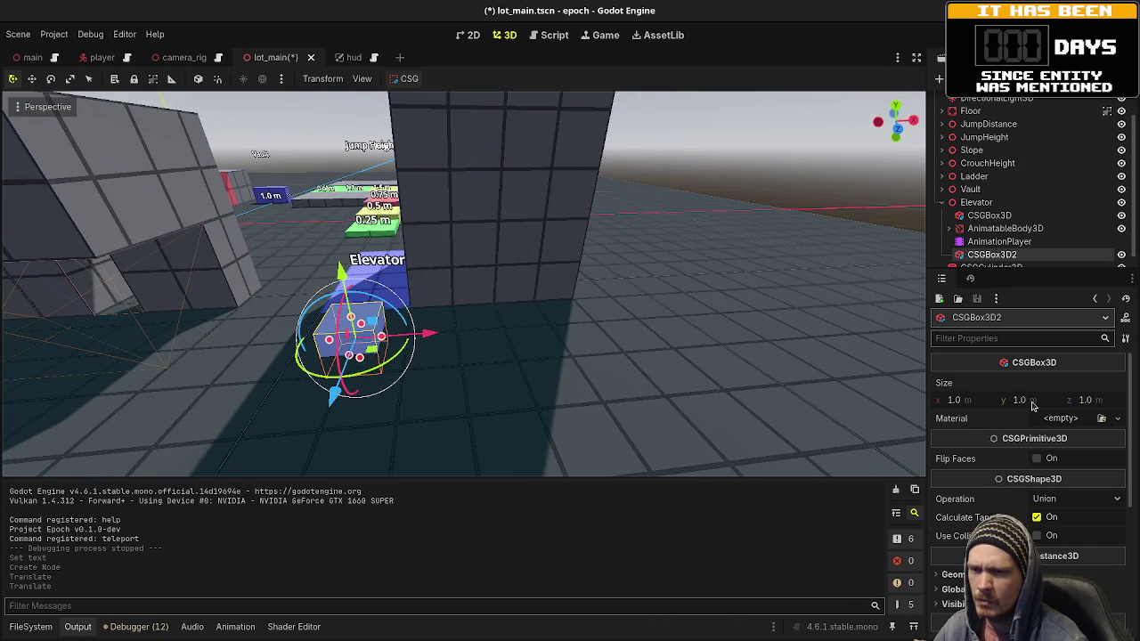
scroll(1034, 405, down, 5)
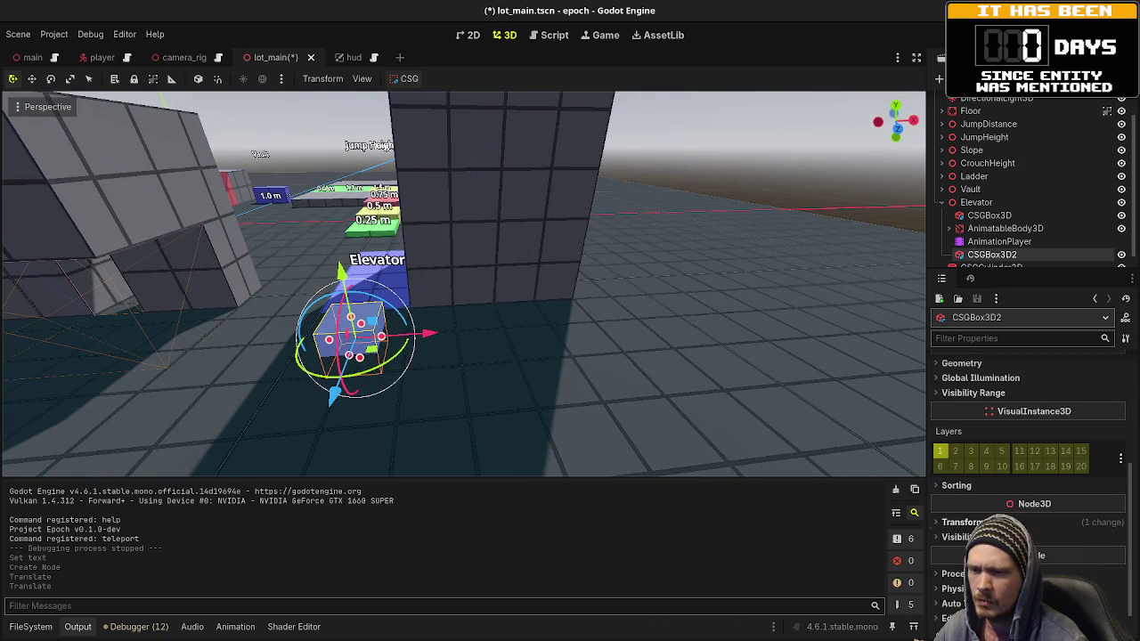
key(Return)
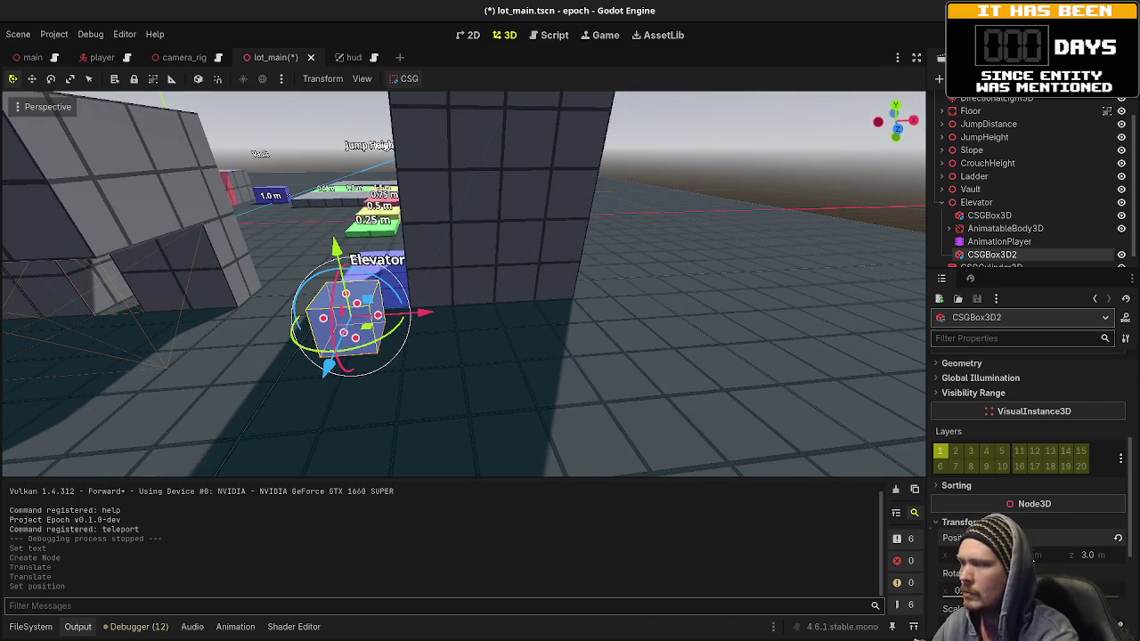
mouse_move(542, 336)
mouse_down()
mouse_move(602, 331)
mouse_move(583, 300)
mouse_move(547, 300)
mouse_move(561, 303)
mouse_up()
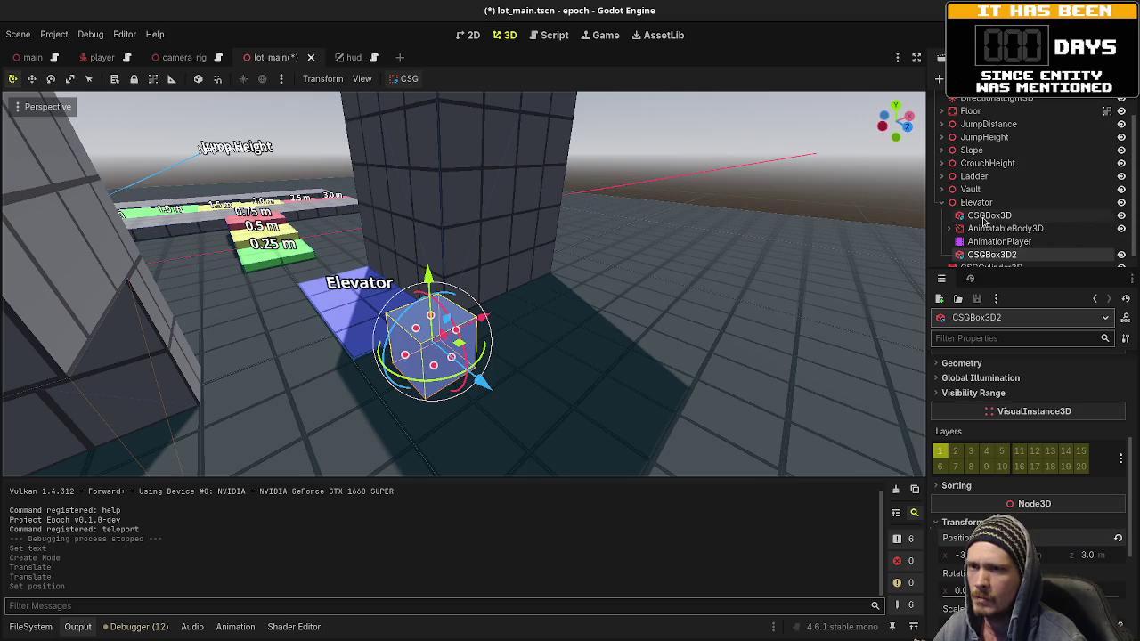
Step: Save lot_main.tscn, enable Use Collision on the new box, and run the game to test
key(ctrl+s)
scroll(1024, 431, up, 3)
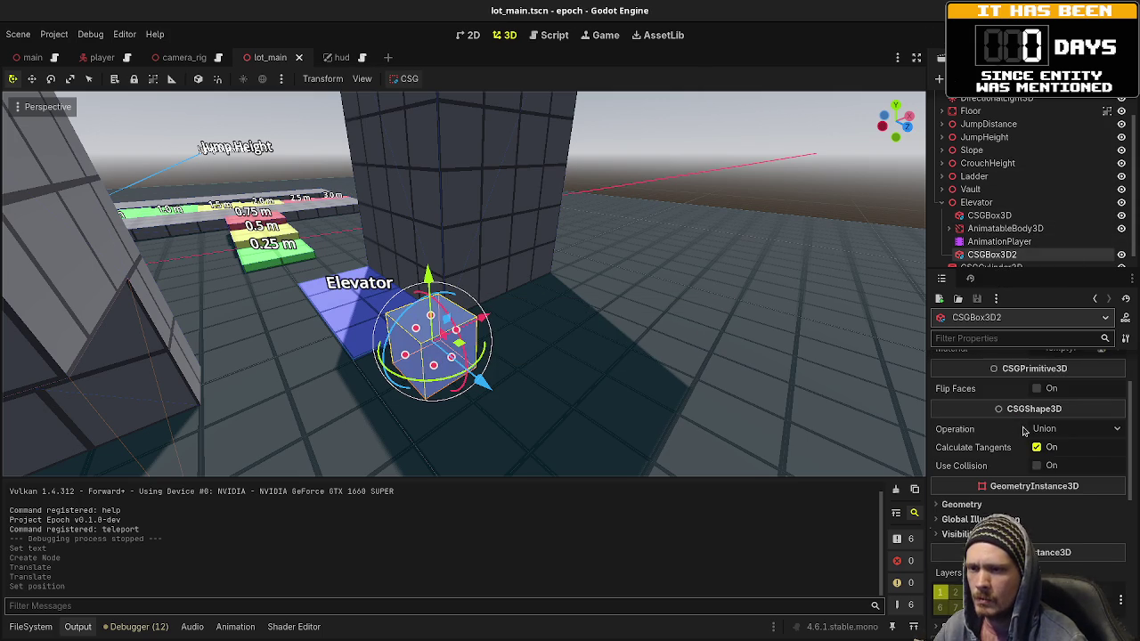
click(1037, 470)
key(F6)
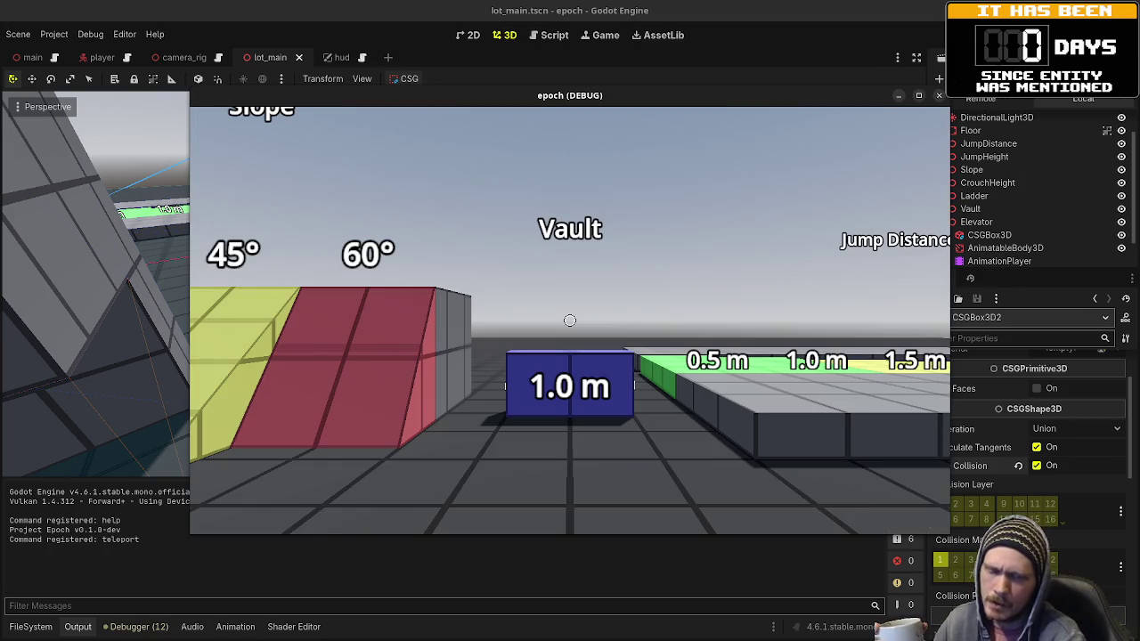
key(d)
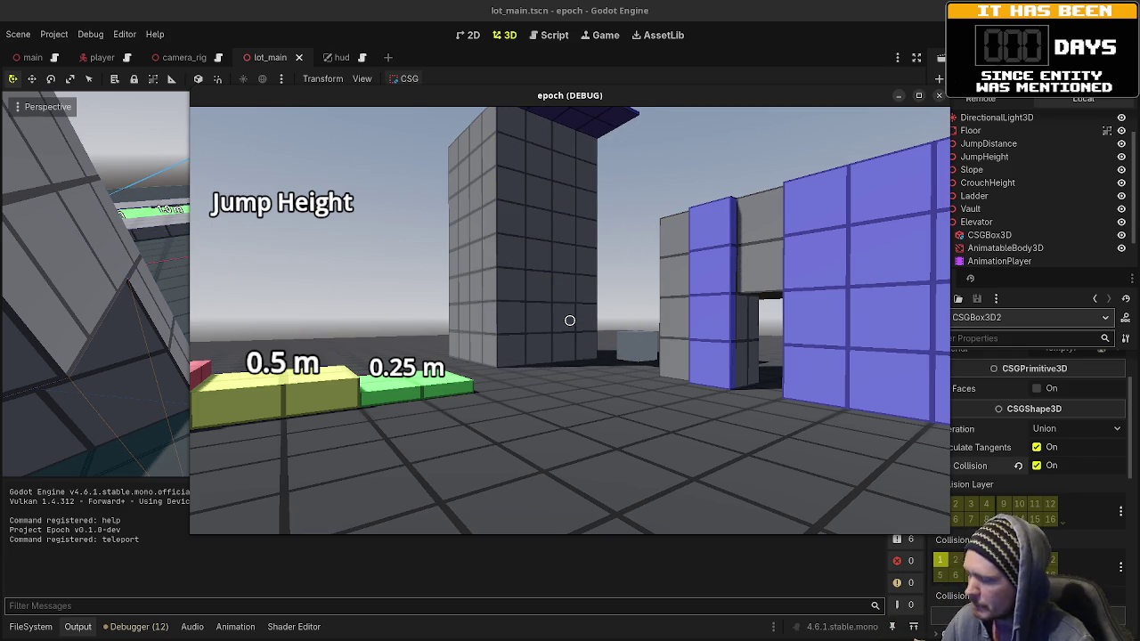
key(shift+w)
key(w)
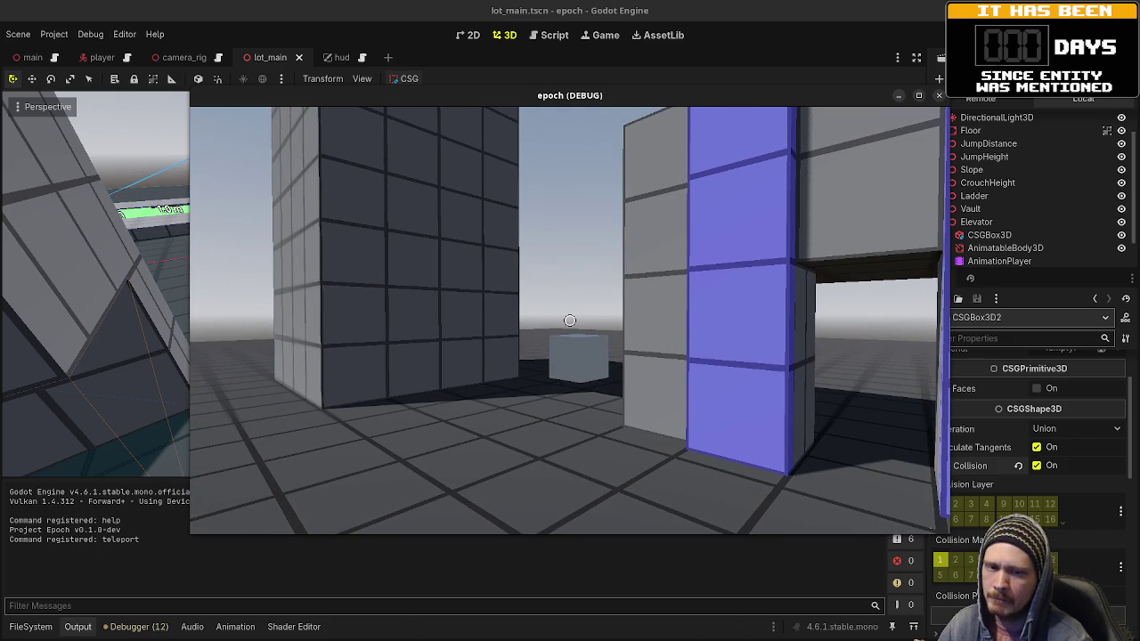
key(w)
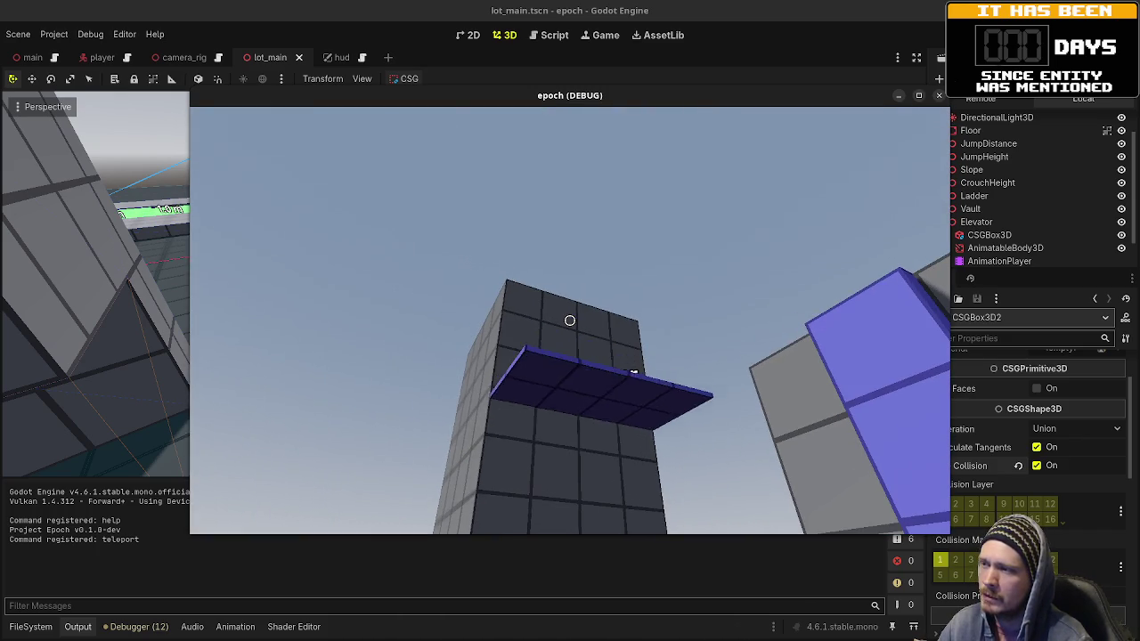
key(w)
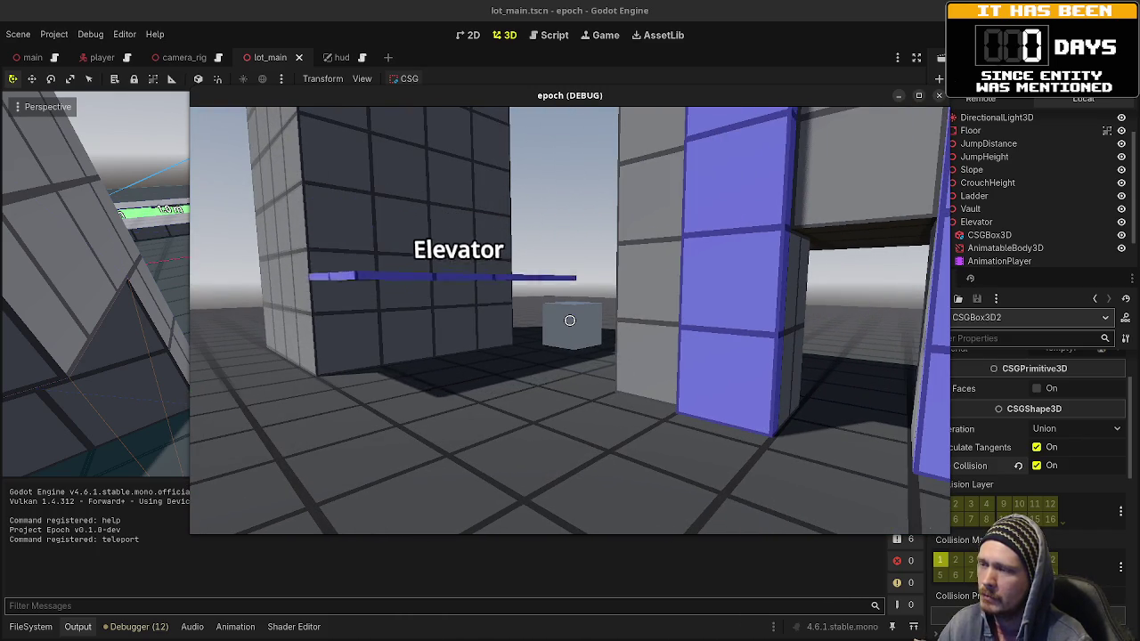
key(w)
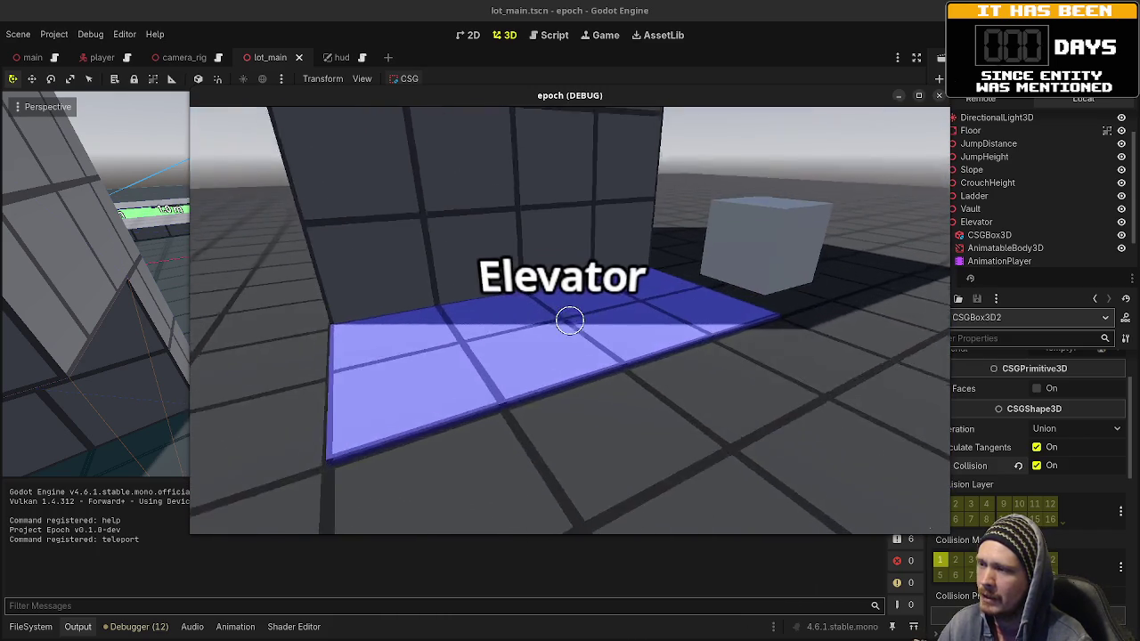
key(w)
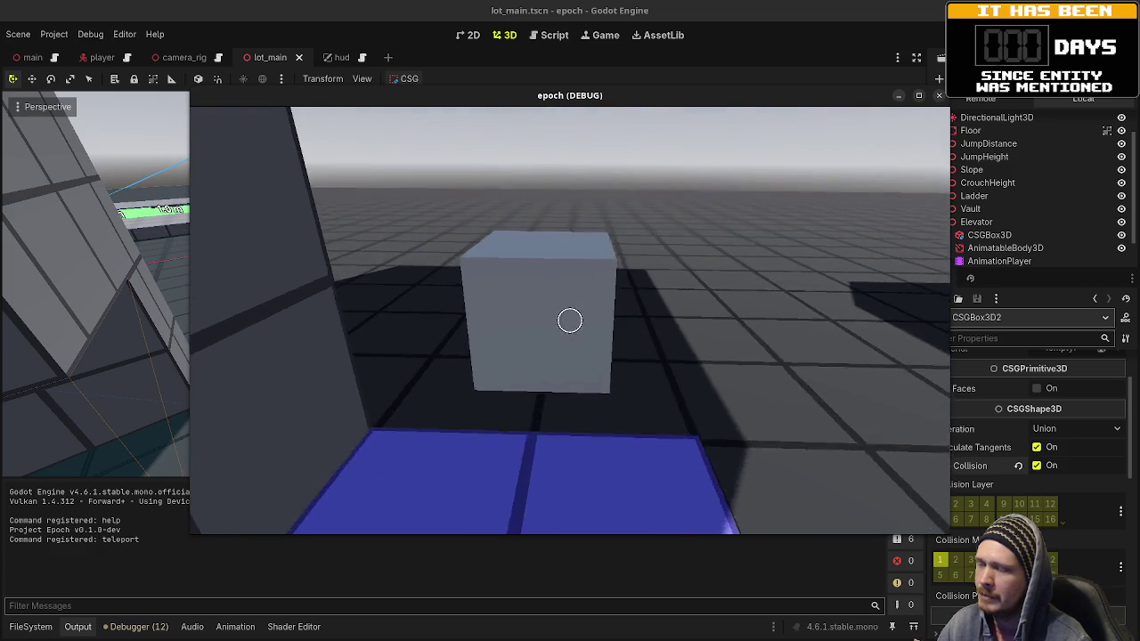
key(w)
key(space)
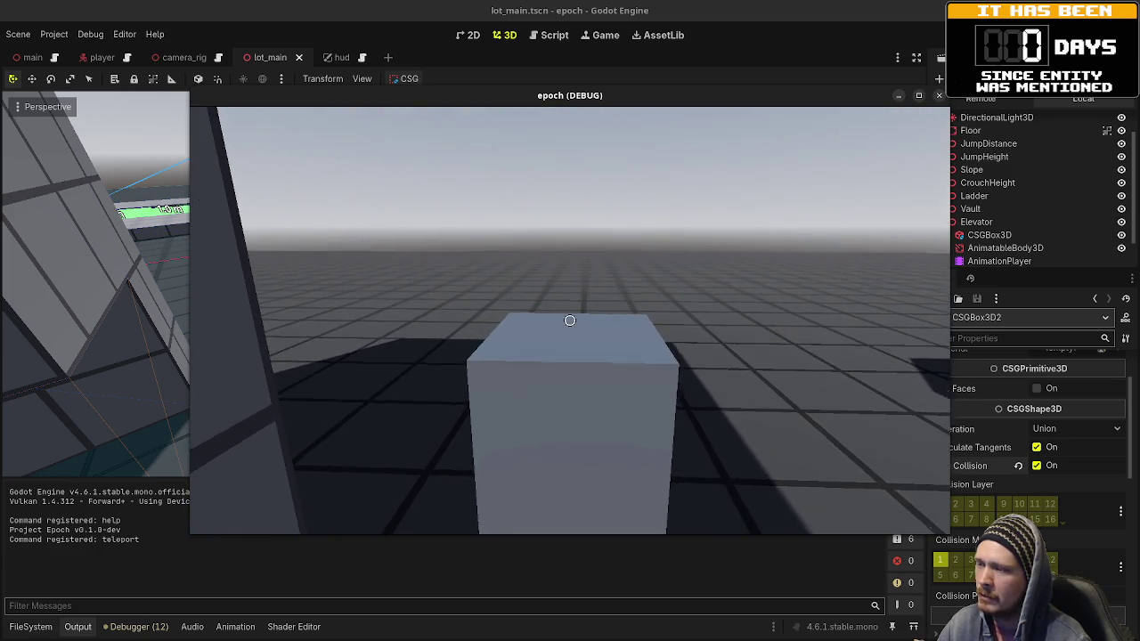
key(w)
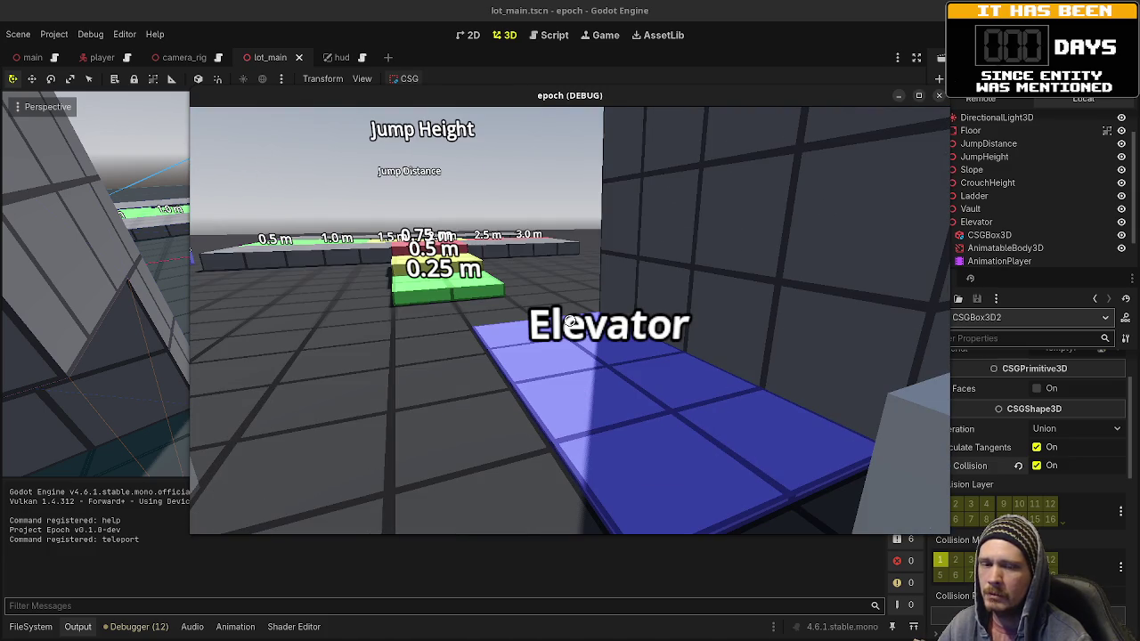
key(w)
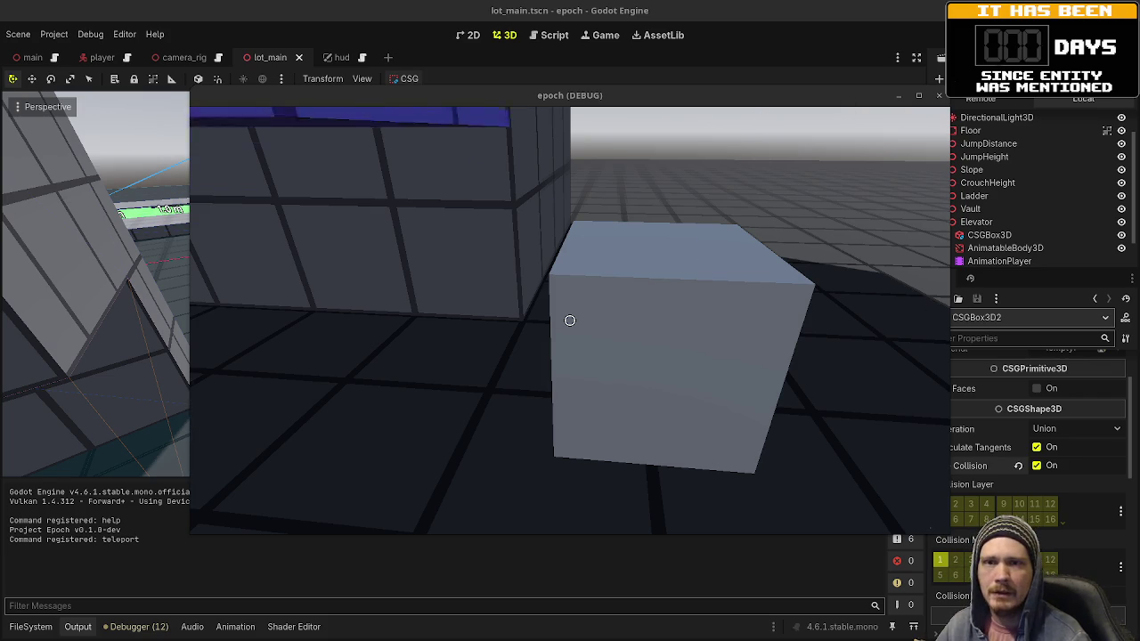
Step: Walk the player past the grey cube to the tower and back, then stop the test game
click(413, 361)
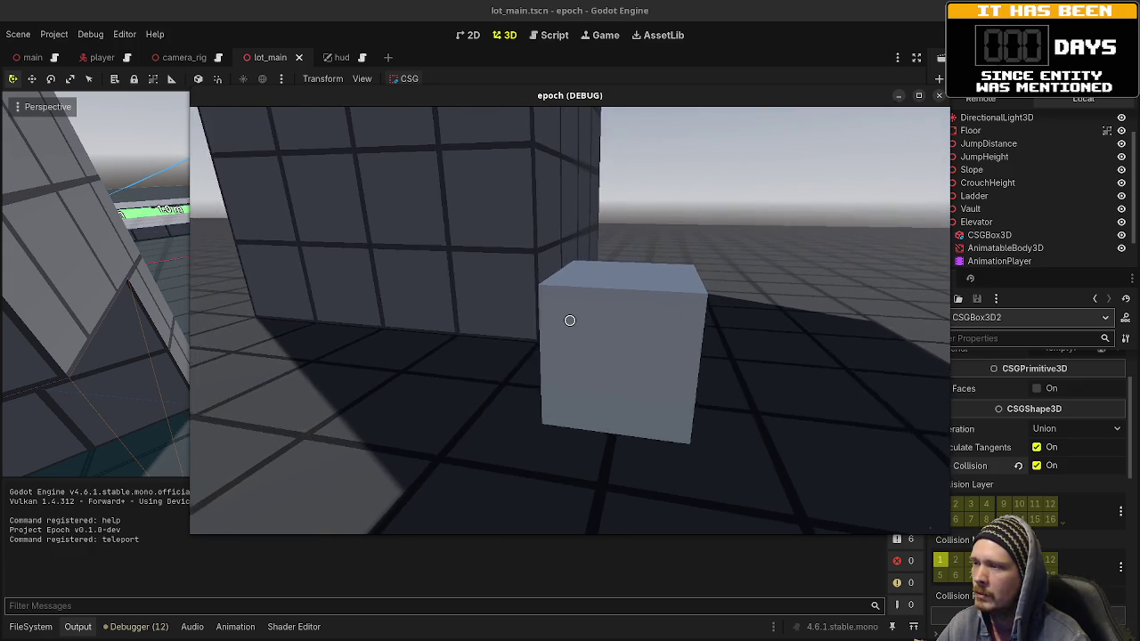
key(w)
key(a)
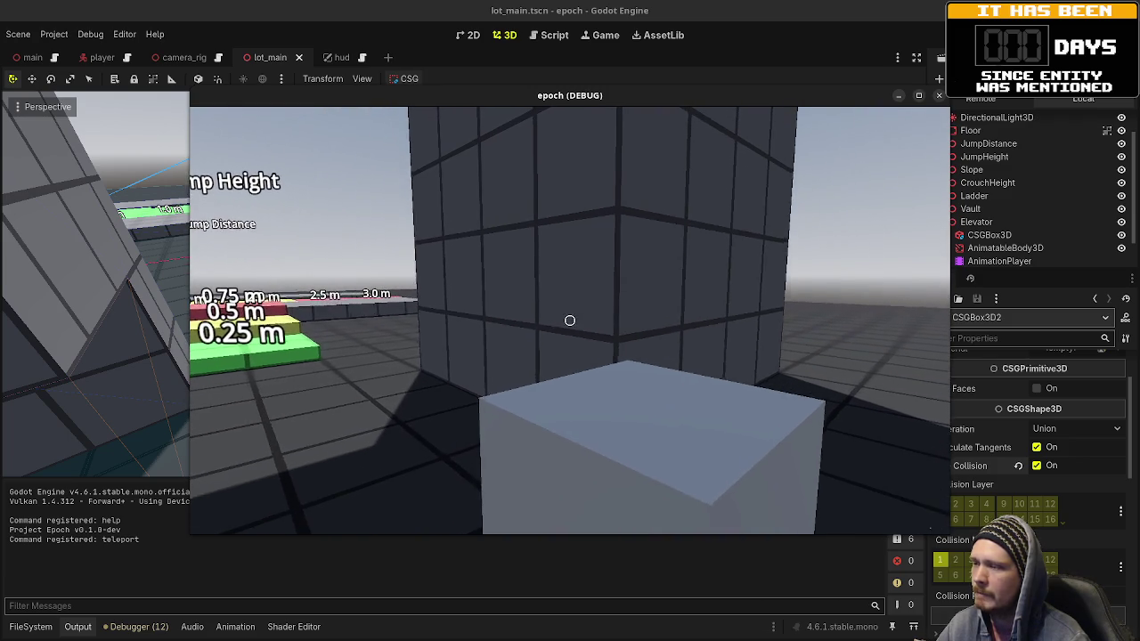
key(w)
key(w)
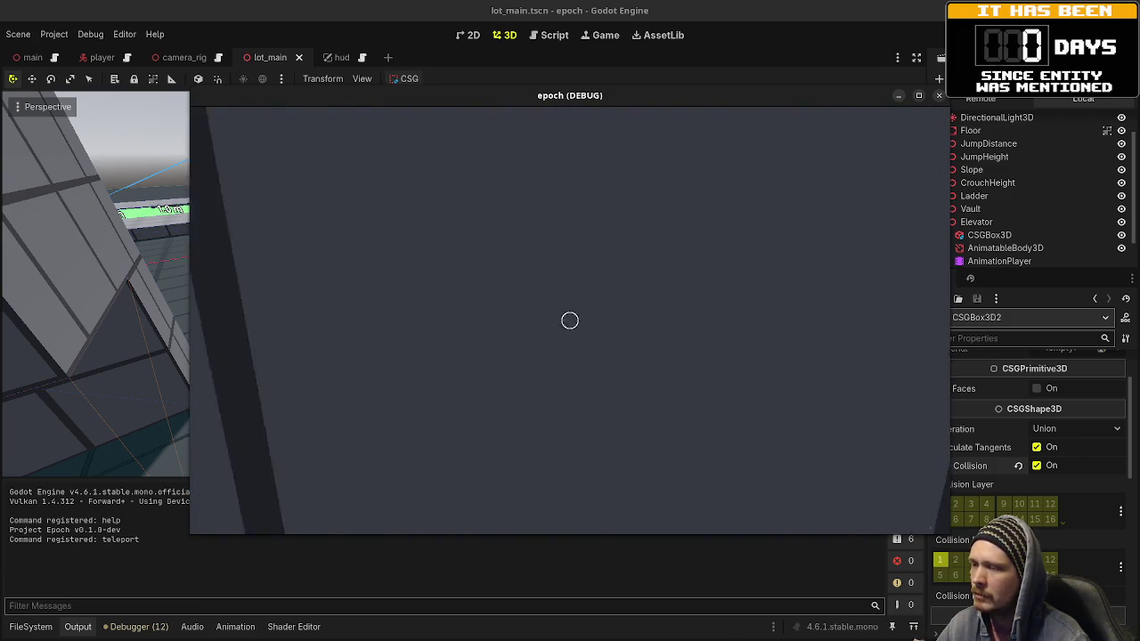
key(s)
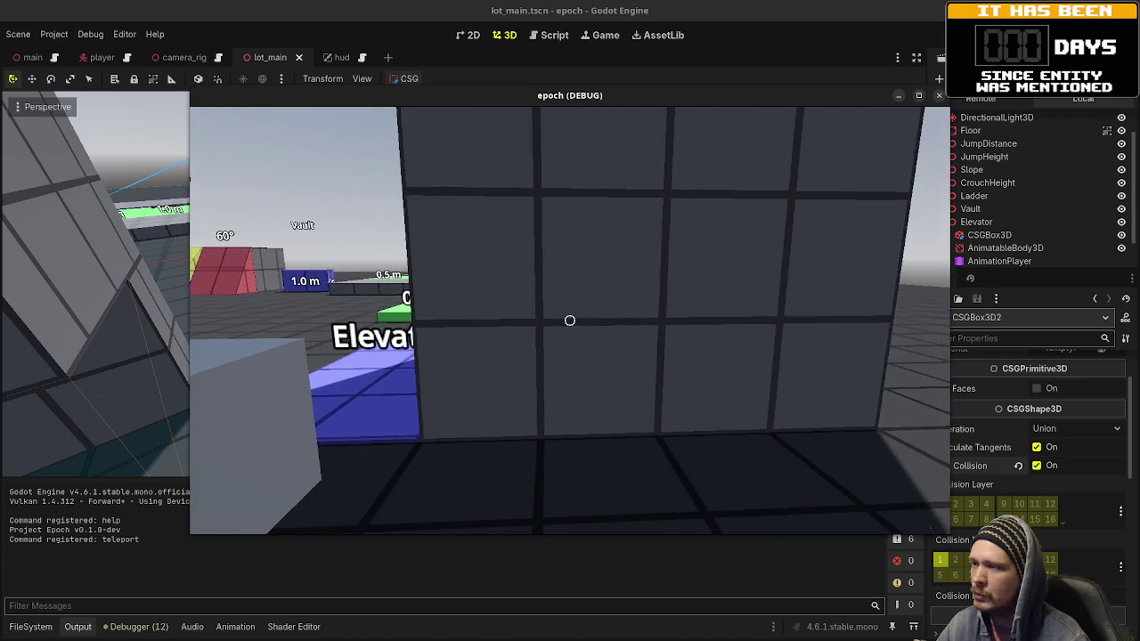
key(s)
mouse_move(571, 321)
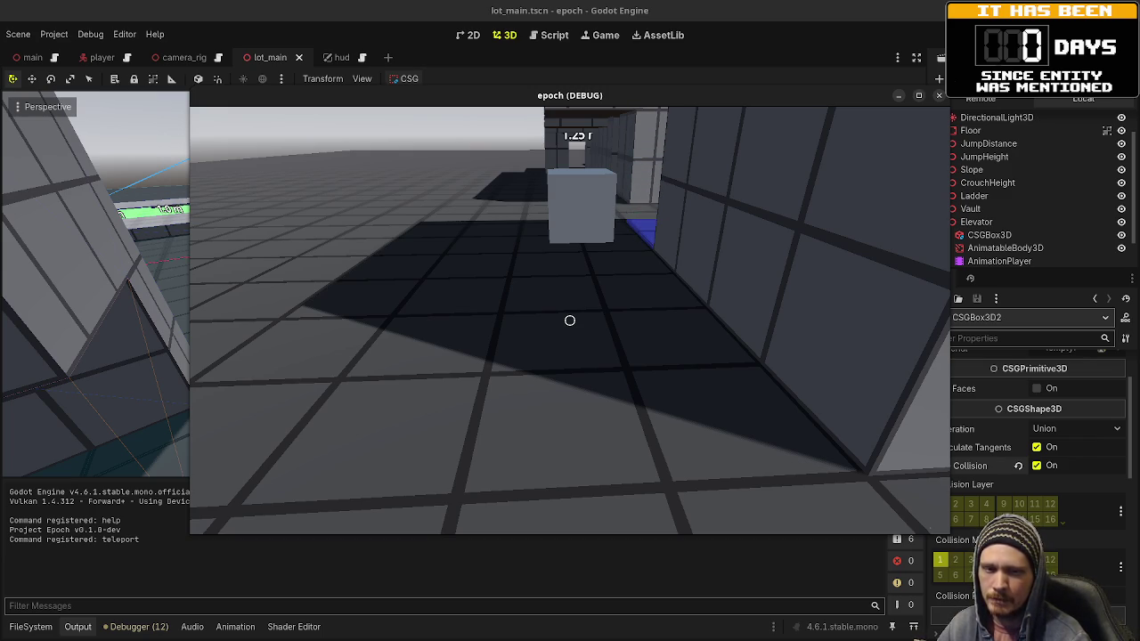
key(w)
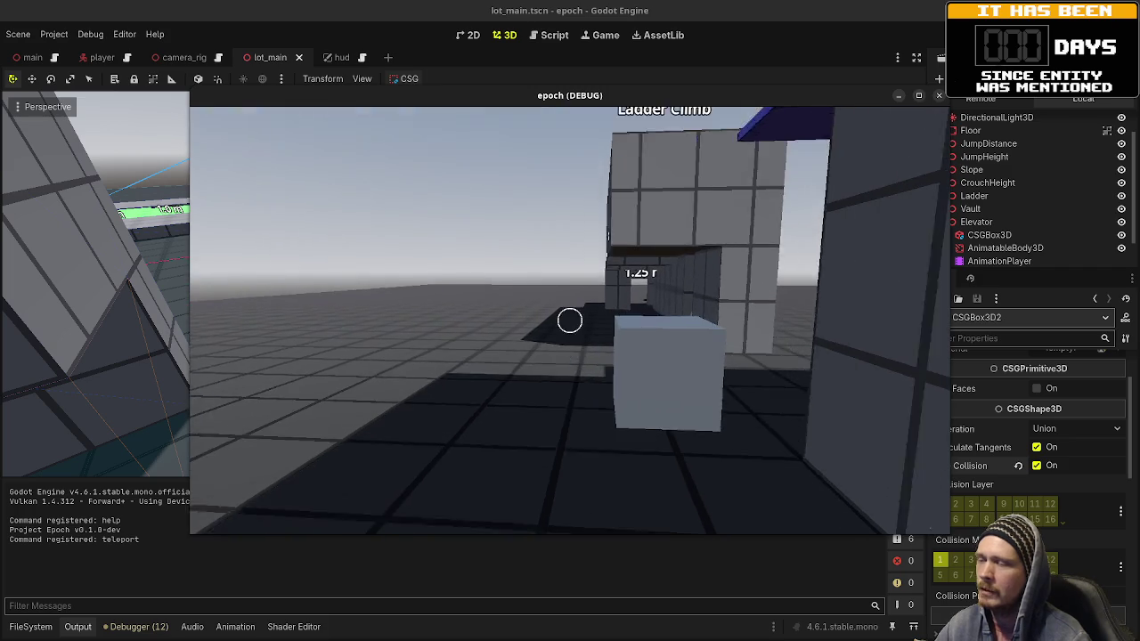
key(F8)
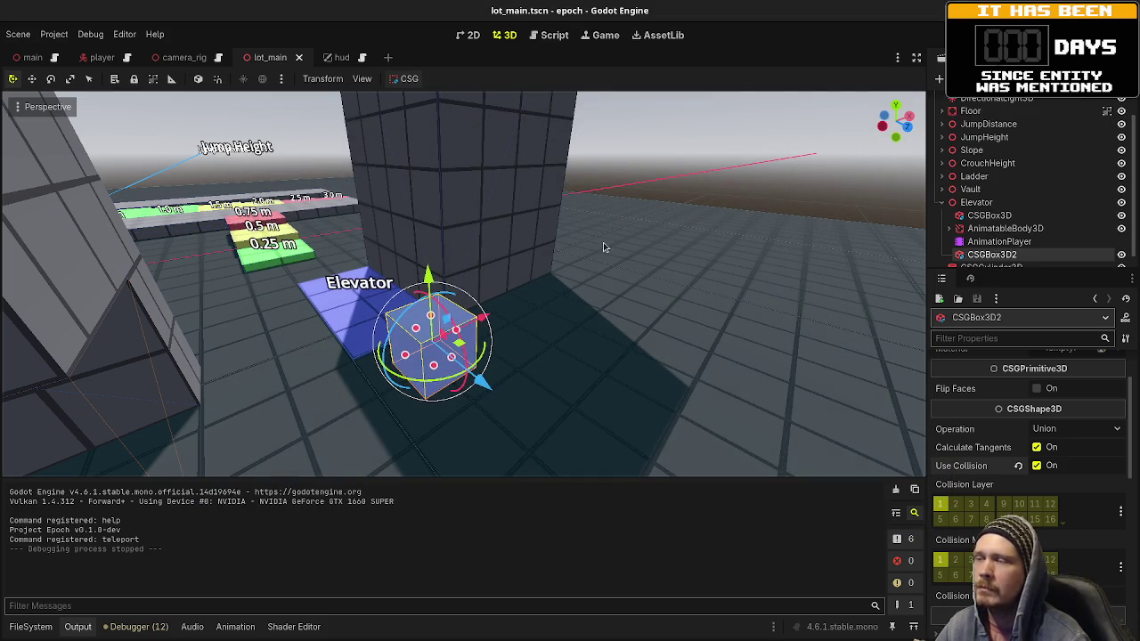
Step: Delete the CSGBox3D2 node from under the Elevator
click(1000, 241)
right_click(979, 256)
click(980, 556)
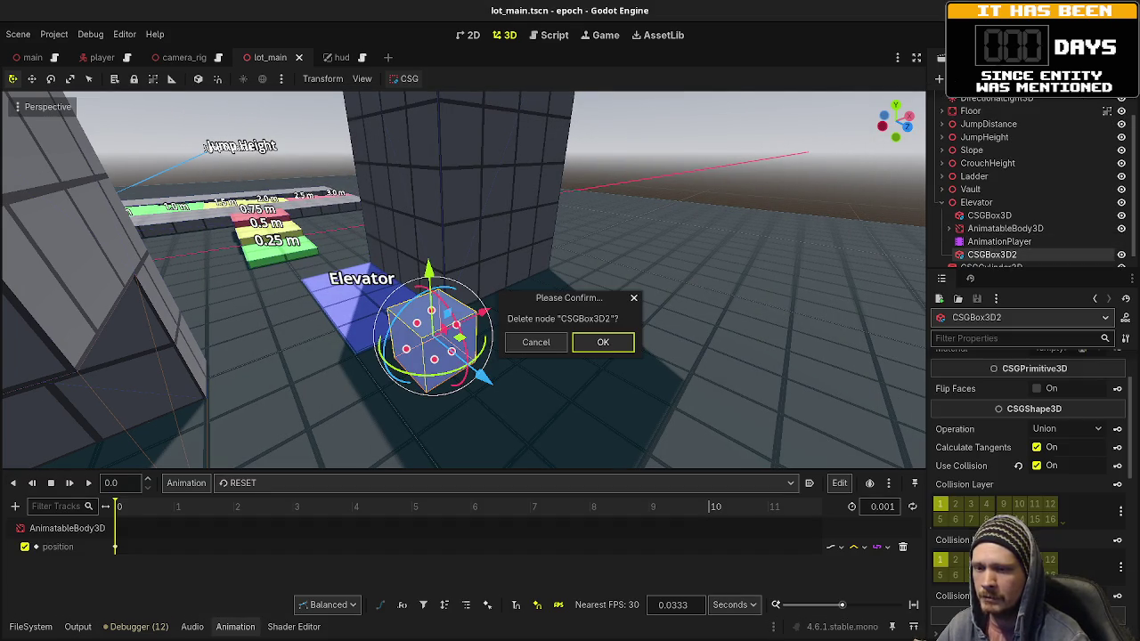
click(608, 346)
mouse_move(609, 348)
mouse_down()
mouse_move(547, 352)
mouse_move(650, 326)
mouse_move(615, 323)
mouse_move(610, 307)
mouse_move(609, 321)
mouse_up()
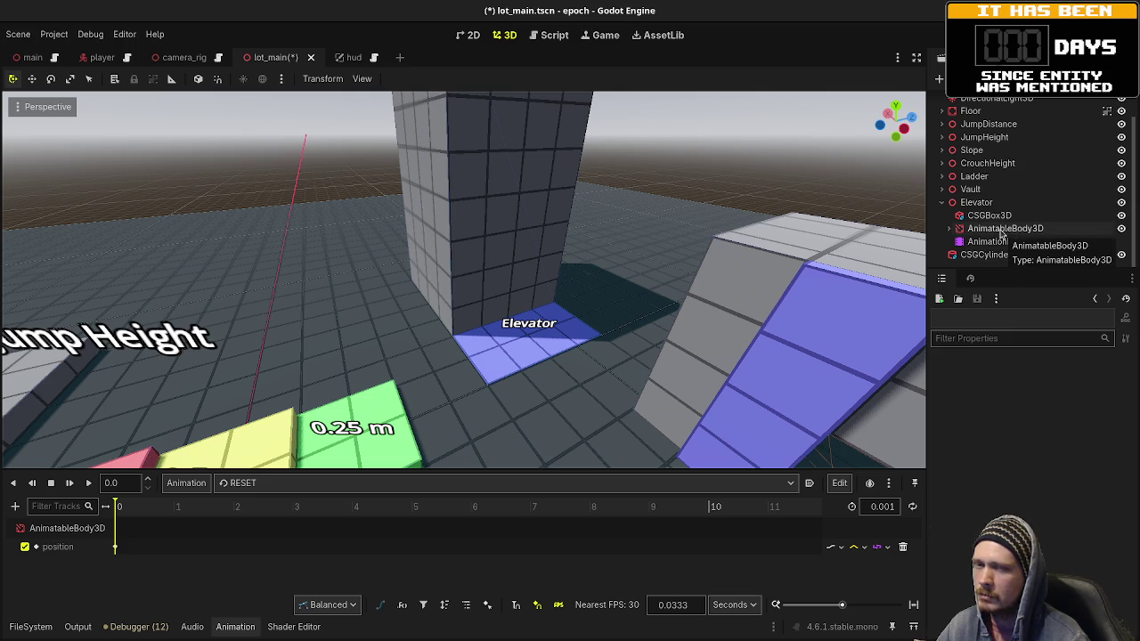
Step: Delete the AnimatableBody3D platform node along with its animation tracks
click(992, 241)
click(1005, 229)
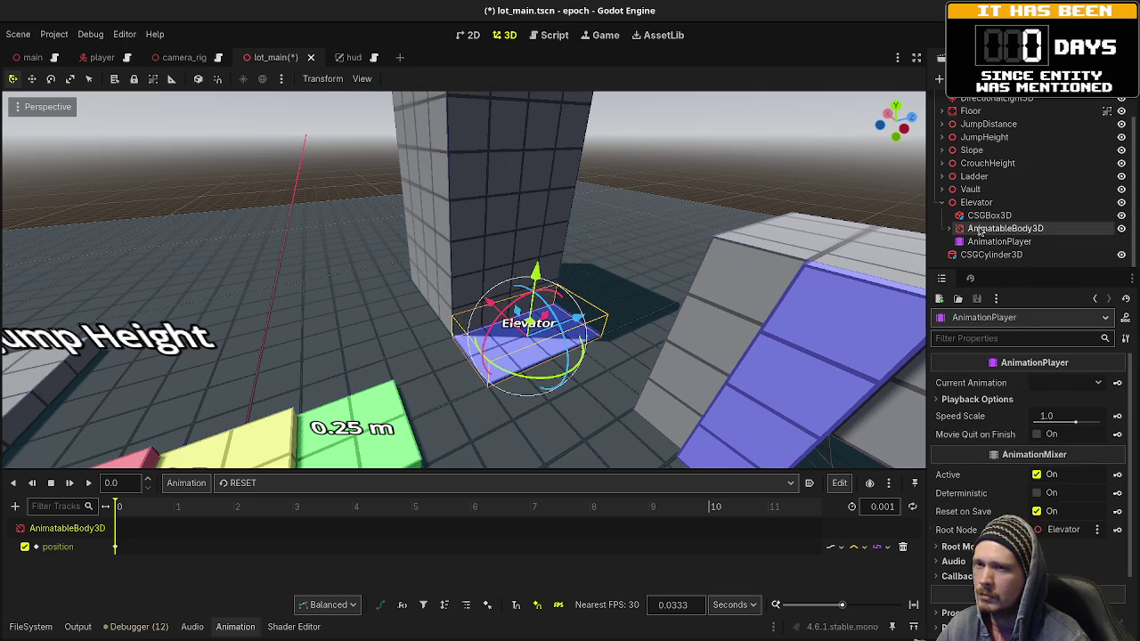
right_click(1005, 229)
click(989, 527)
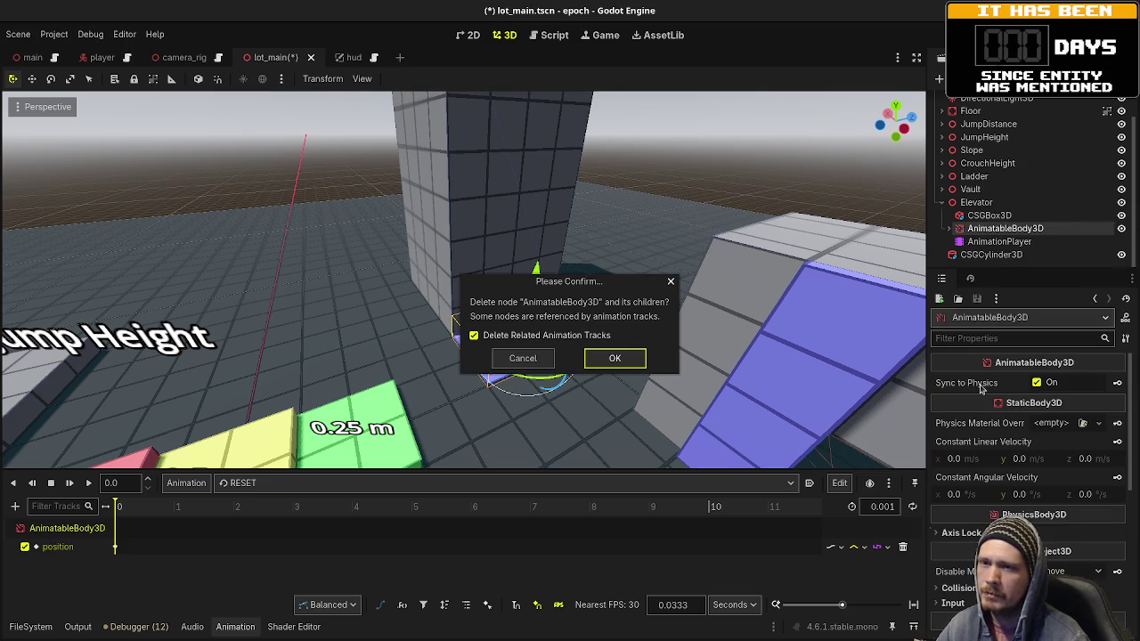
click(615, 358)
Step: Delete the AnimationPlayer node and frame the Elevator in the viewport
right_click(980, 243)
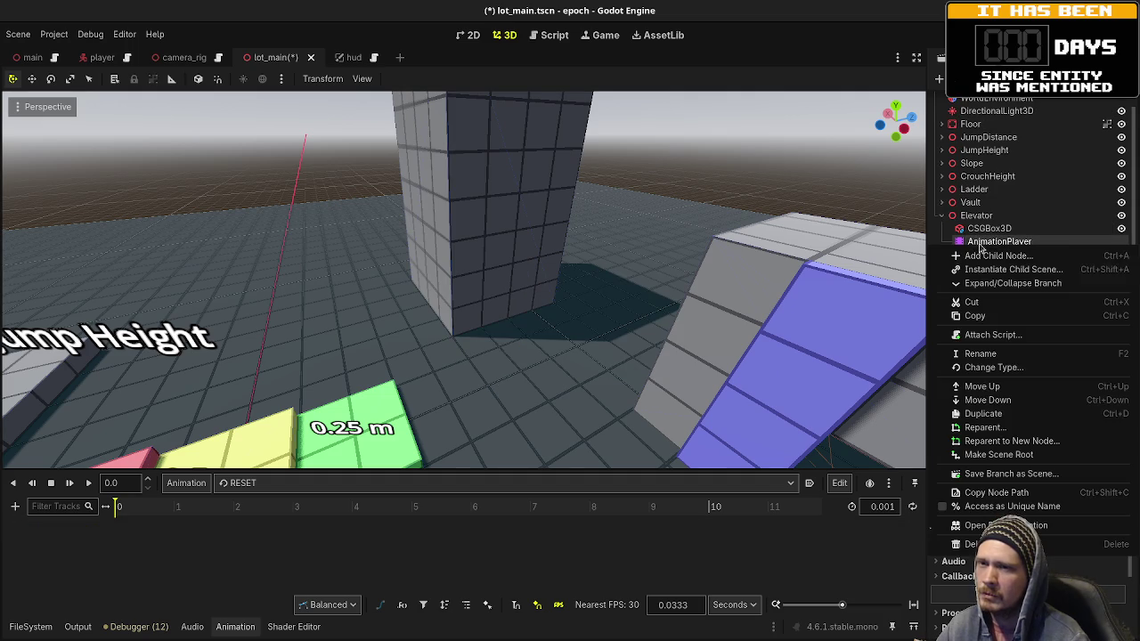
click(976, 544)
click(601, 339)
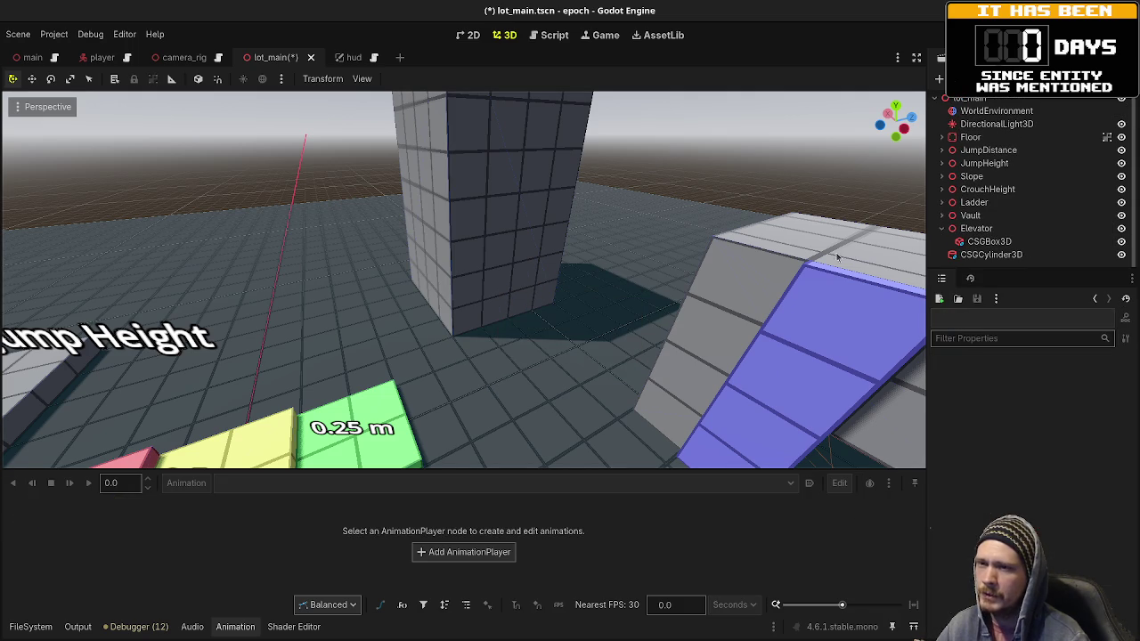
click(977, 228)
key(f)
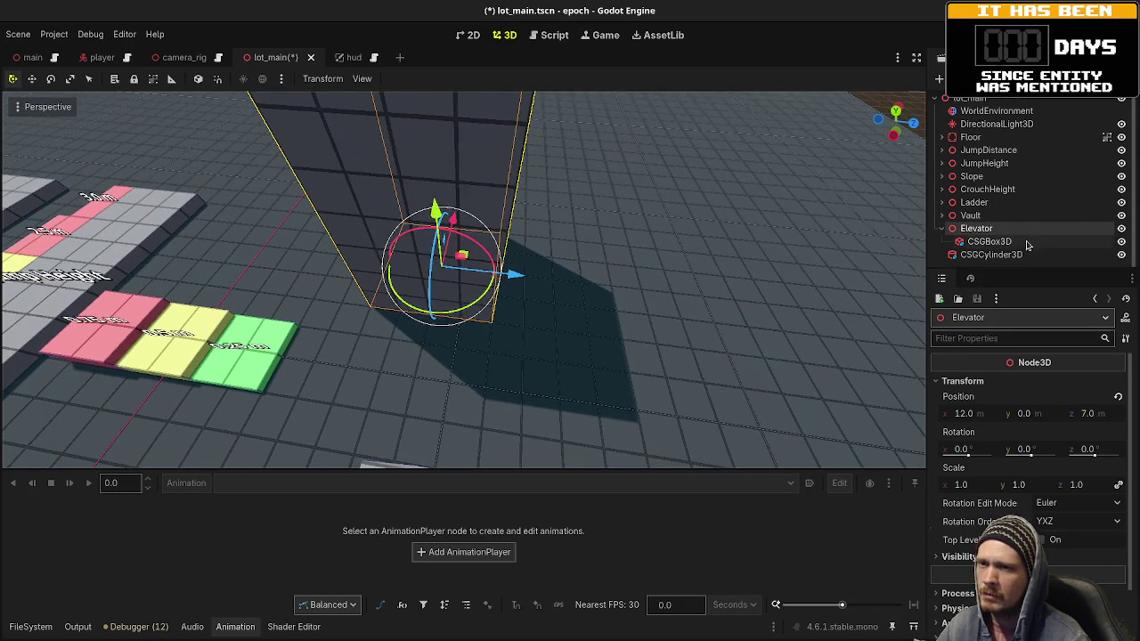
Step: Change the Elevator CSGBox3D size from 4 × 8 × 4 to 5 × 8 × 5 m
click(989, 242)
click(967, 400)
text(5)
click(1082, 400)
text(5)
key(Return)
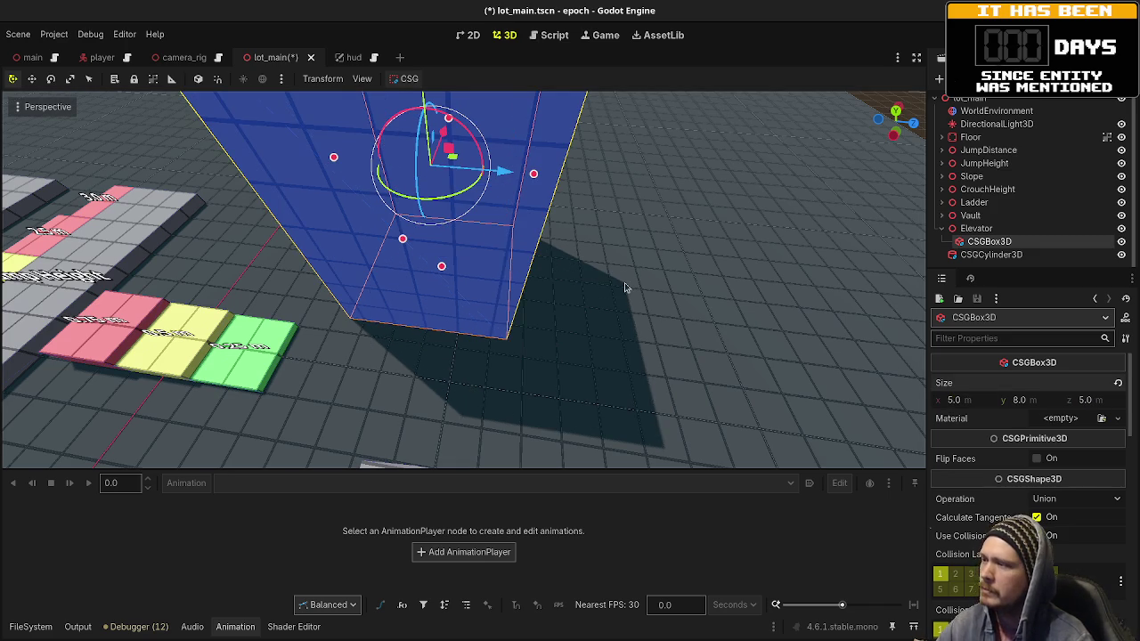
key(f)
scroll(580, 299, down, 5)
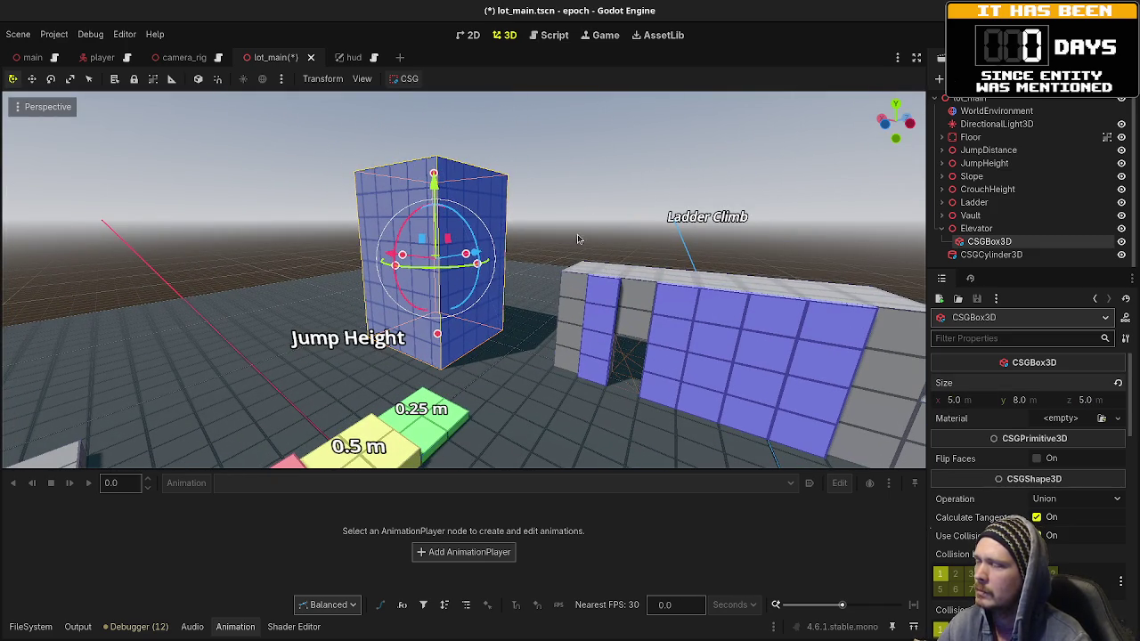
drag(598, 275, 584, 277)
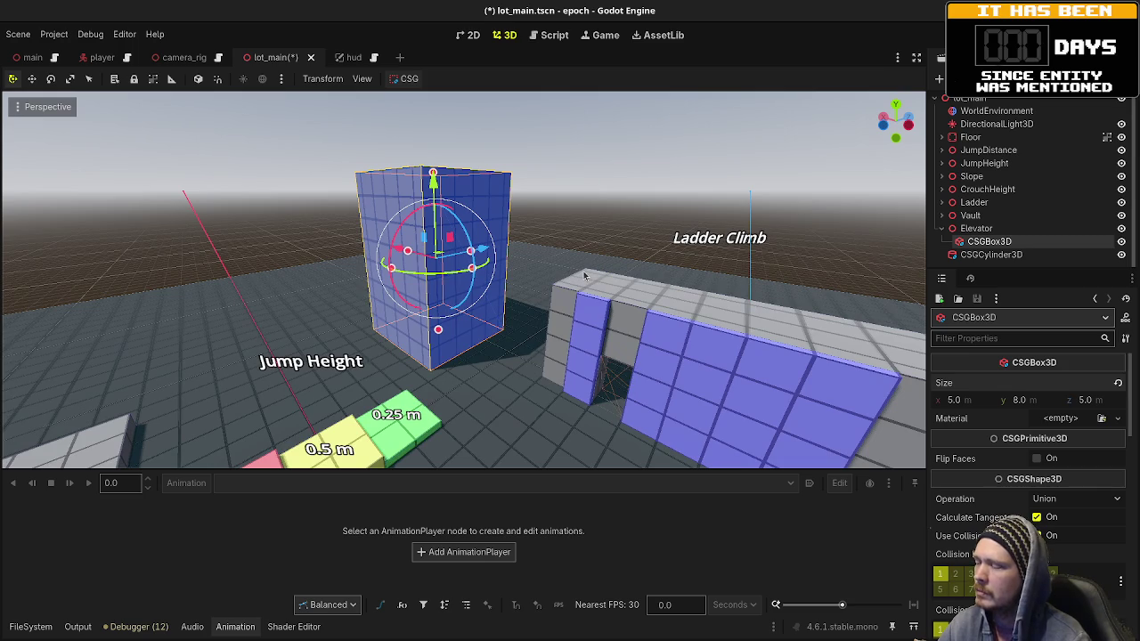
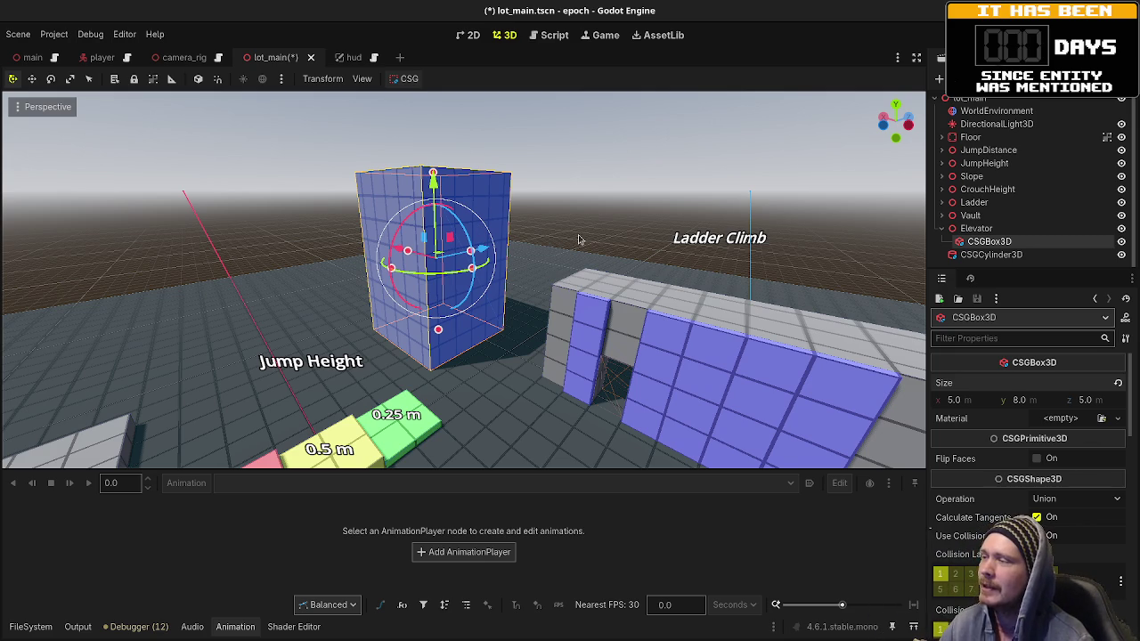
Step: Nudge the tall elevator CSGBox3D slightly along Z from the top orthogonal view
mouse_move(585, 244)
mouse_down()
mouse_move(363, 285)
mouse_move(565, 270)
mouse_up()
click(642, 170)
drag(463, 264, 537, 286)
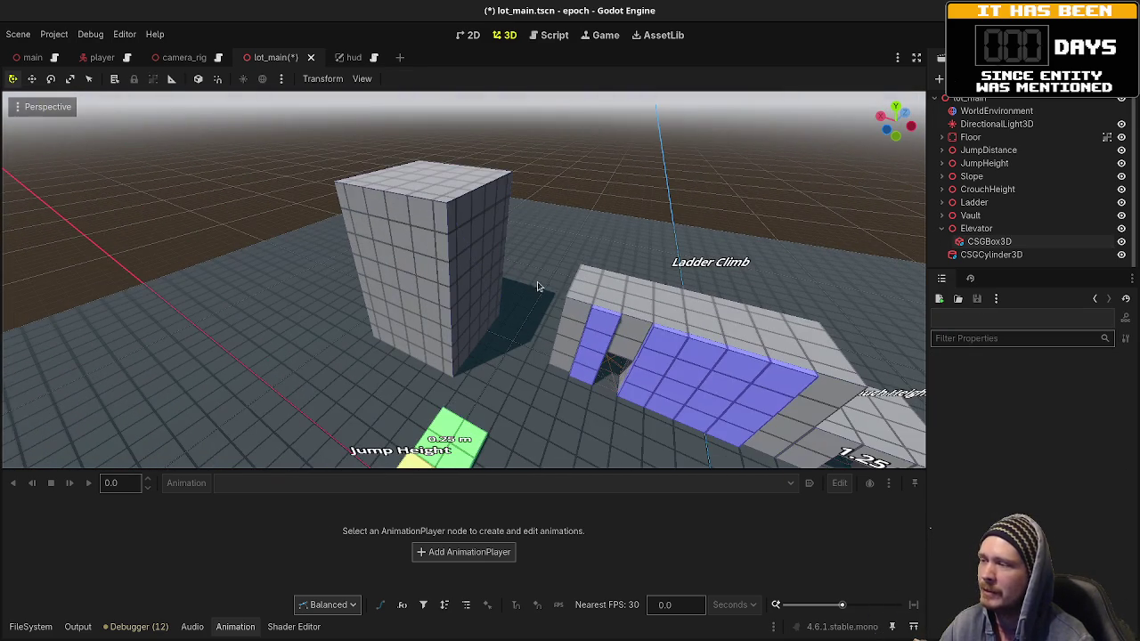
click(454, 273)
drag(612, 265, 500, 300)
mouse_move(523, 249)
mouse_down()
mouse_move(595, 273)
mouse_move(584, 340)
mouse_move(534, 303)
mouse_up()
key(KP_7)
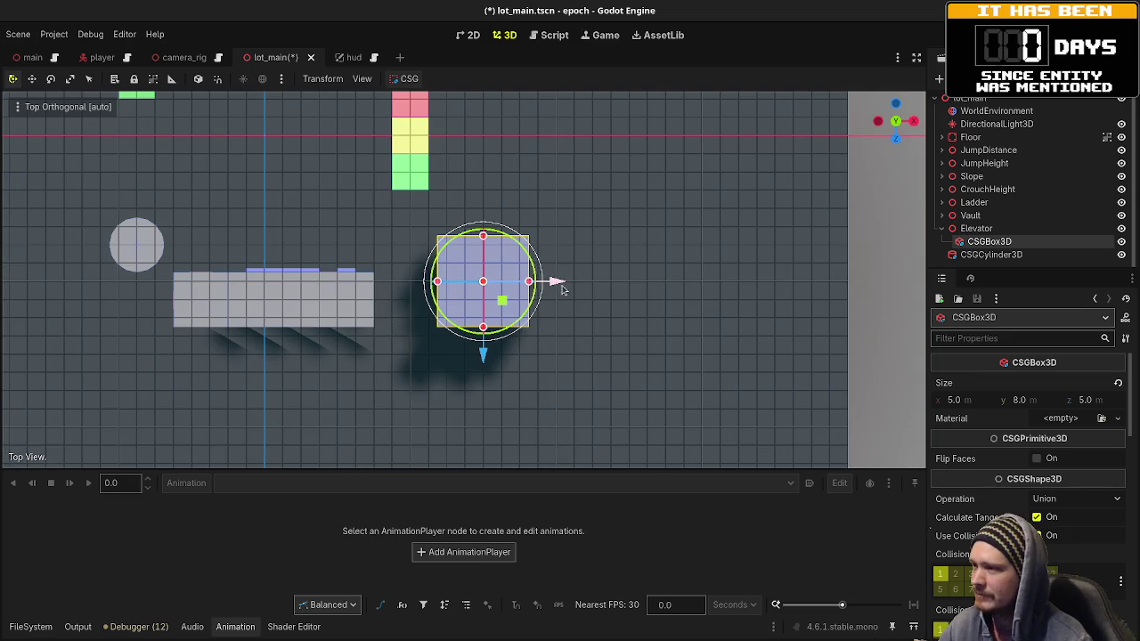
drag(483, 361, 483, 381)
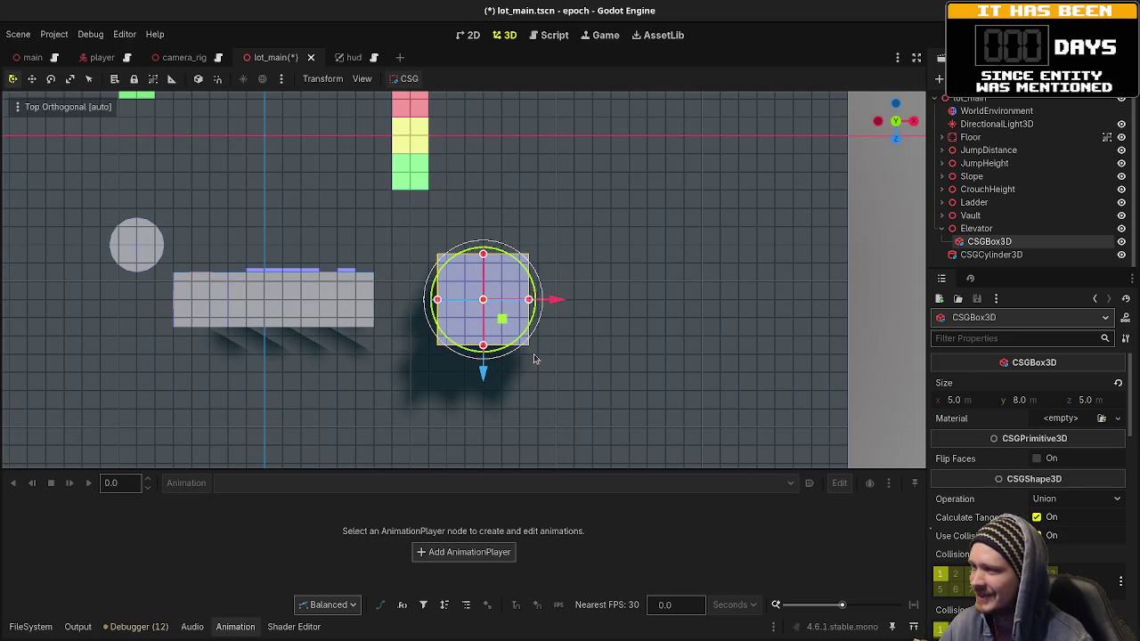
mouse_move(547, 331)
mouse_down()
mouse_move(525, 259)
mouse_move(481, 276)
mouse_move(539, 249)
mouse_move(601, 306)
mouse_move(557, 306)
mouse_up()
scroll(565, 303, up, 2)
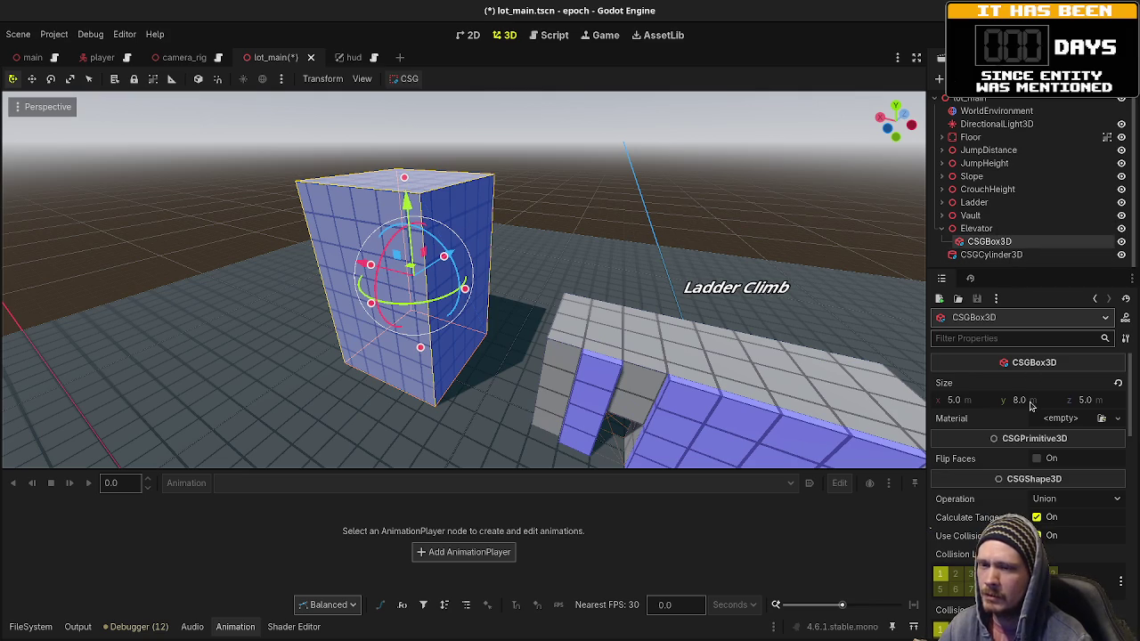
click(986, 231)
click(987, 242)
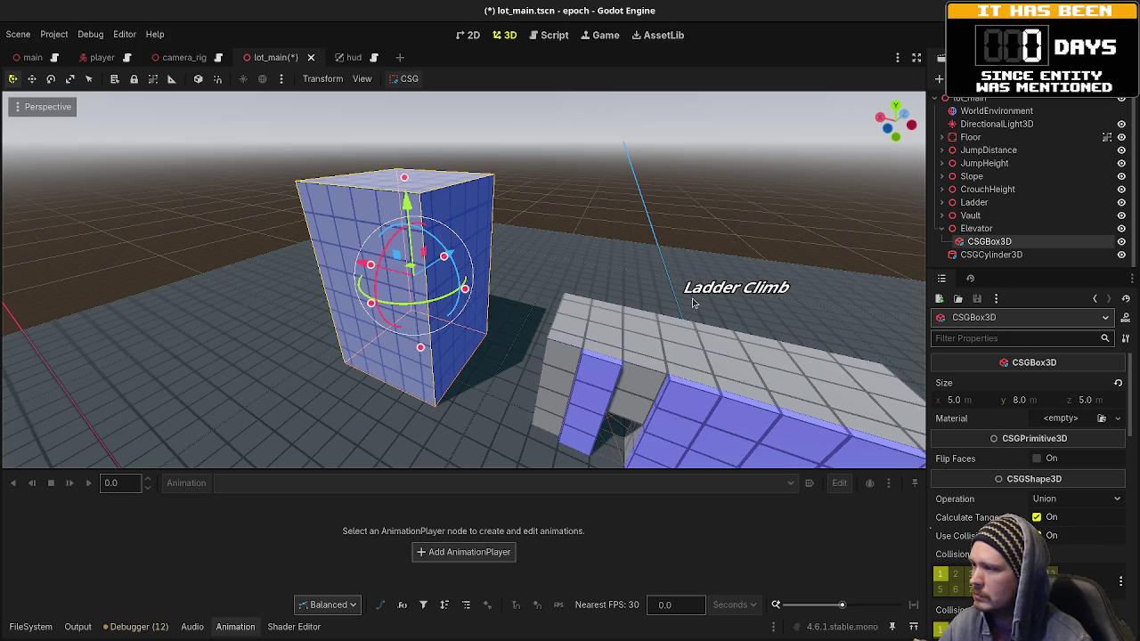
Step: Duplicate the elevator box as CSGBox3D2, shift it along Z and flatten it to 1 m tall
key(ctrl+d)
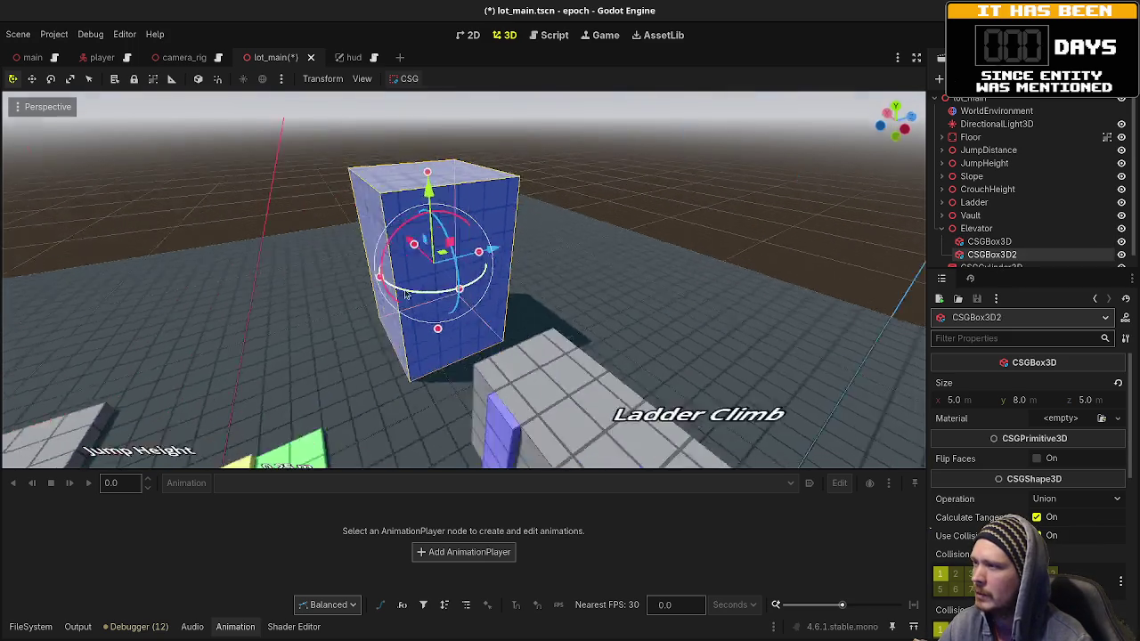
mouse_move(527, 270)
mouse_down()
mouse_move(378, 260)
mouse_move(400, 262)
mouse_up()
mouse_move(356, 338)
mouse_down()
mouse_move(366, 220)
mouse_move(550, 264)
mouse_up()
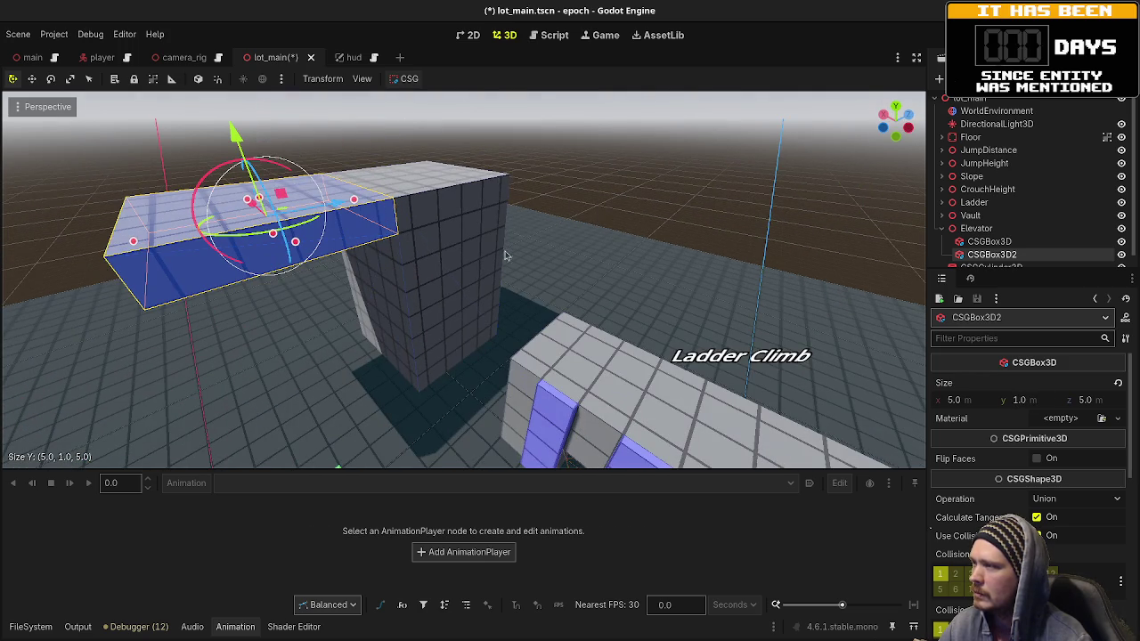
mouse_move(464, 239)
mouse_down()
mouse_move(498, 245)
mouse_move(522, 219)
mouse_move(565, 287)
mouse_move(534, 293)
mouse_move(677, 288)
mouse_move(659, 299)
mouse_up()
mouse_move(577, 260)
mouse_down()
mouse_move(601, 306)
mouse_move(498, 230)
mouse_up()
mouse_move(314, 258)
mouse_down()
mouse_move(397, 326)
mouse_move(606, 301)
mouse_move(716, 331)
mouse_move(457, 255)
mouse_move(573, 262)
mouse_move(441, 279)
mouse_move(466, 273)
mouse_move(515, 326)
mouse_up()
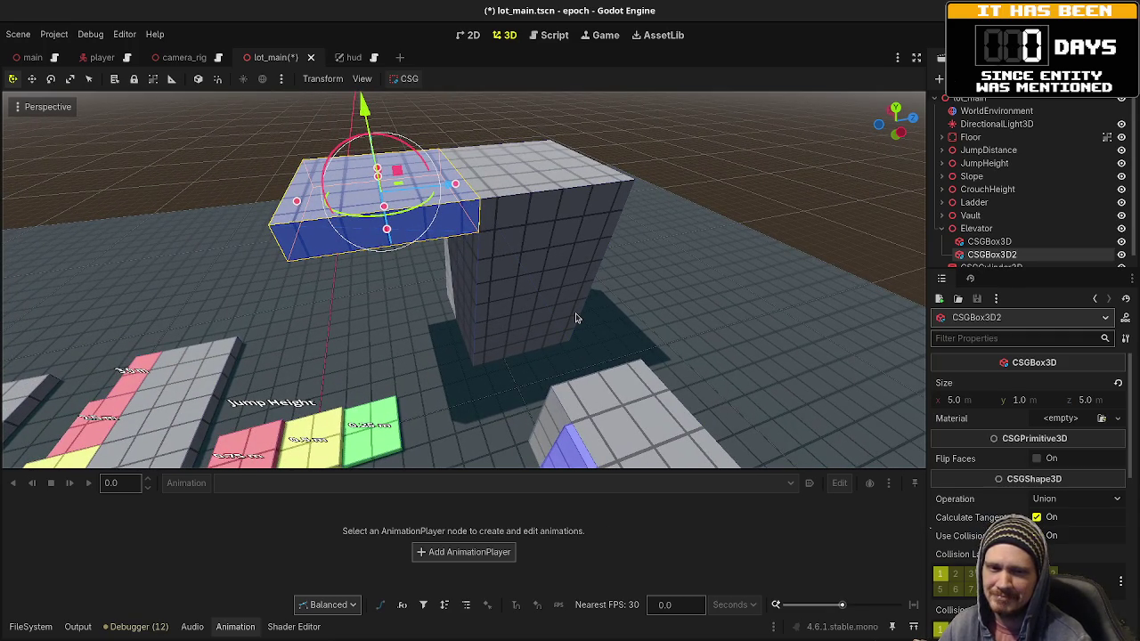
click(520, 193)
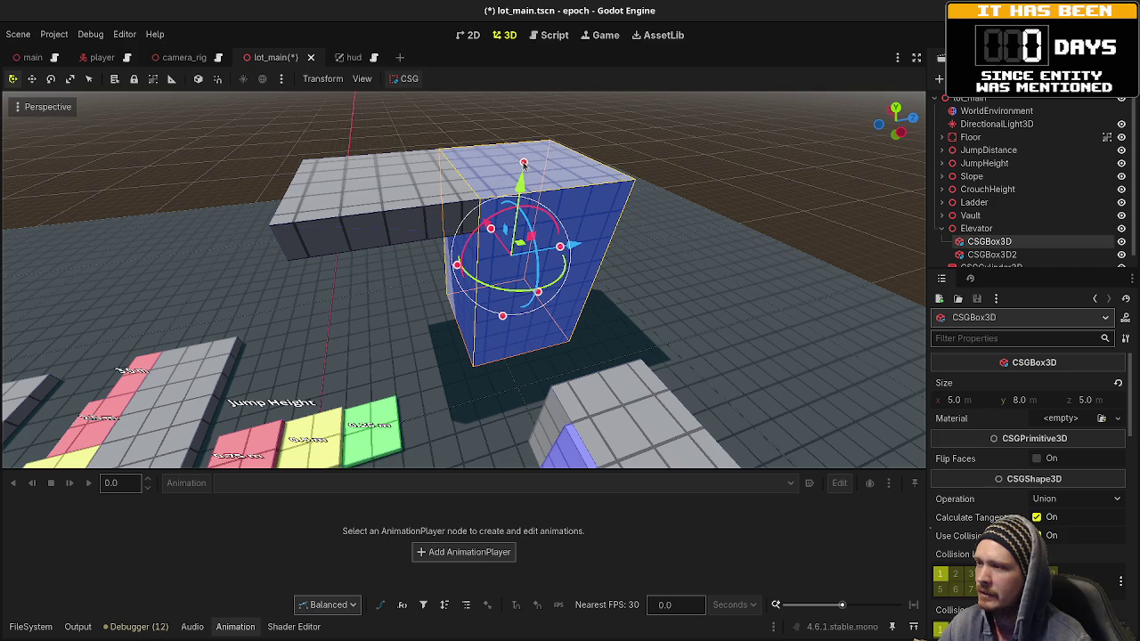
Step: Raise the tall CSGBox3D to 12 m high
mouse_move(524, 164)
mouse_down()
mouse_move(544, 69)
mouse_move(551, 253)
mouse_move(554, 235)
mouse_up()
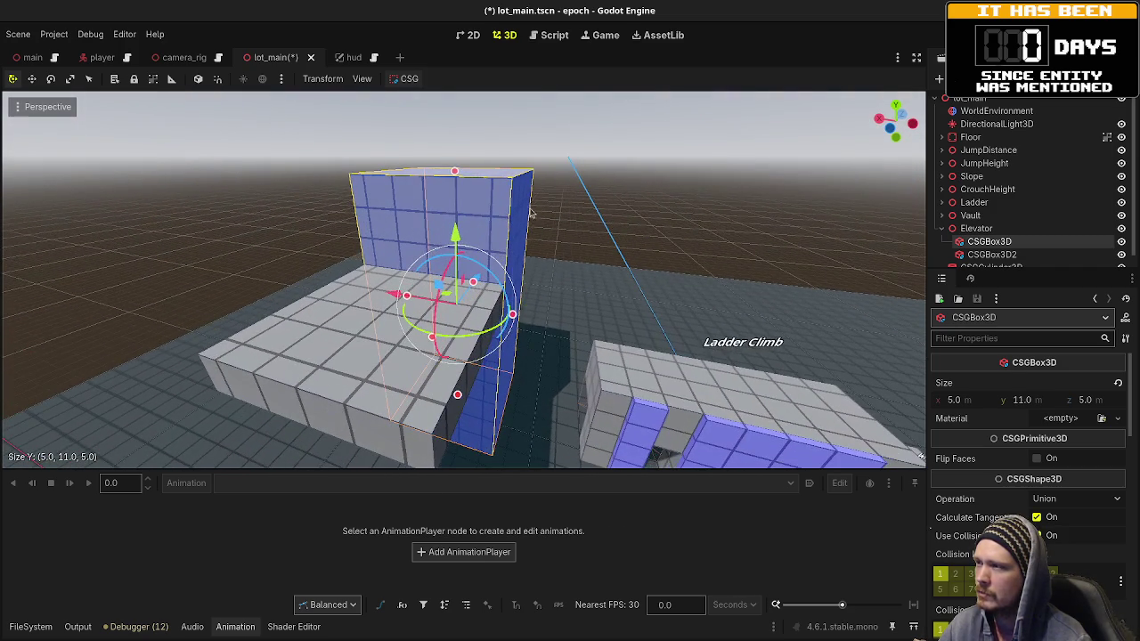
drag(457, 176, 458, 155)
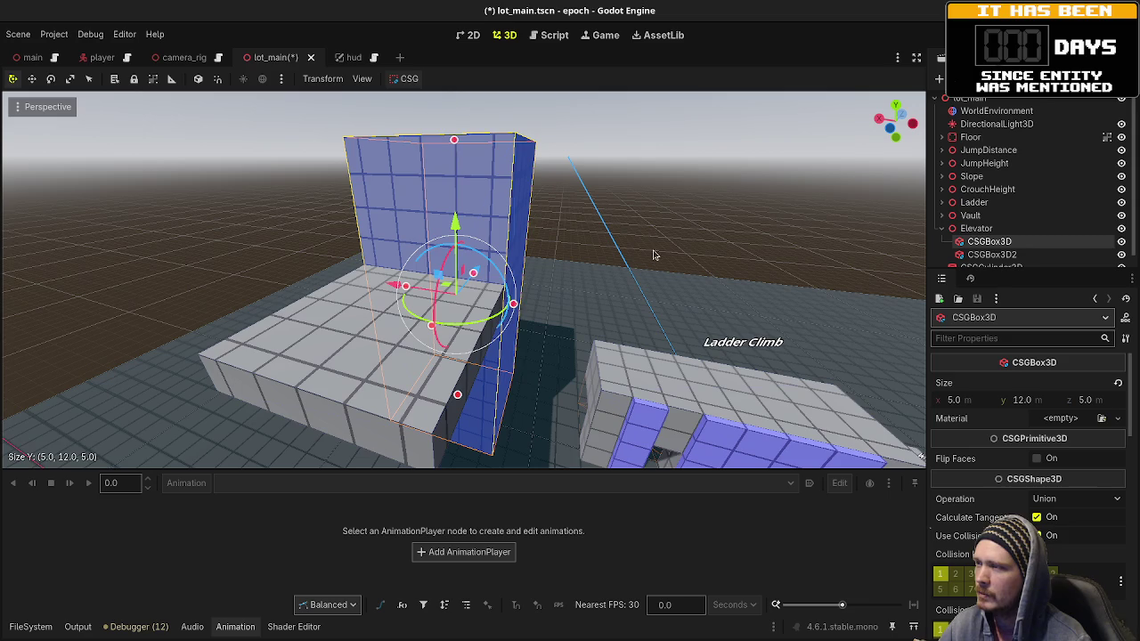
drag(626, 243, 648, 256)
drag(650, 295, 580, 298)
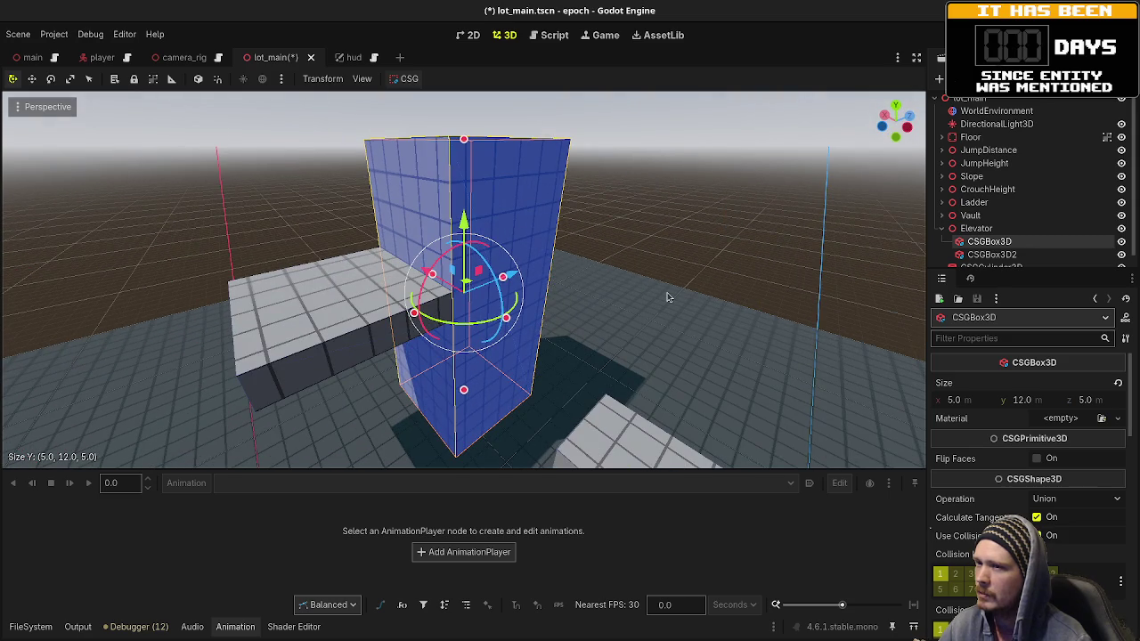
Step: Duplicate it as CSGBox3D3, nested under CSGBox3D and sized 4 × 11 × 4 m
key(ctrl+d)
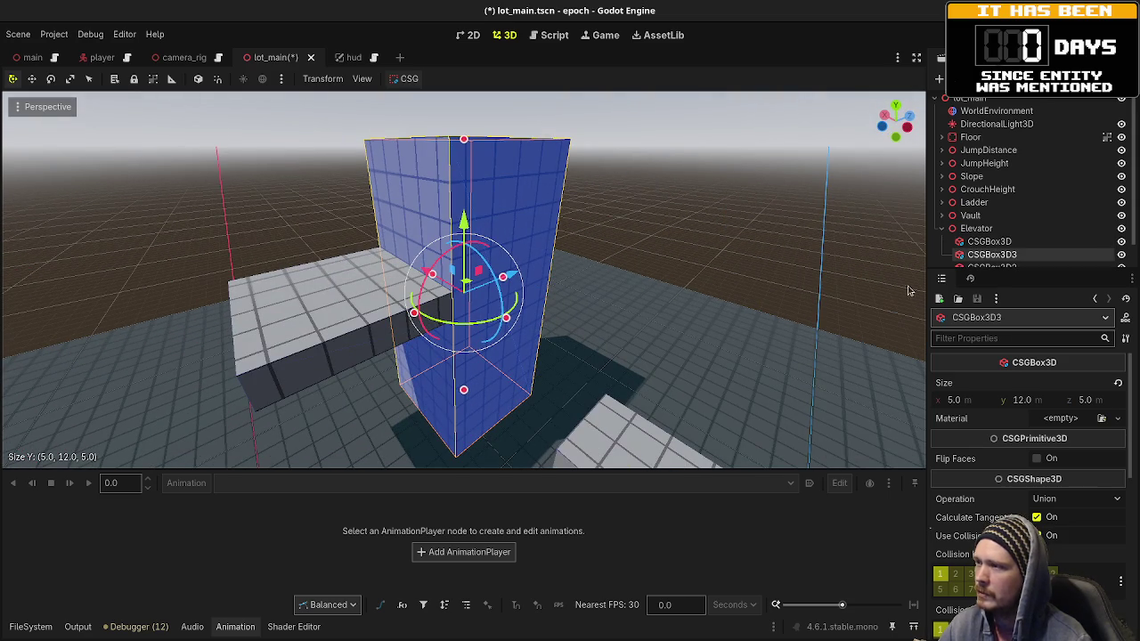
drag(991, 255, 979, 248)
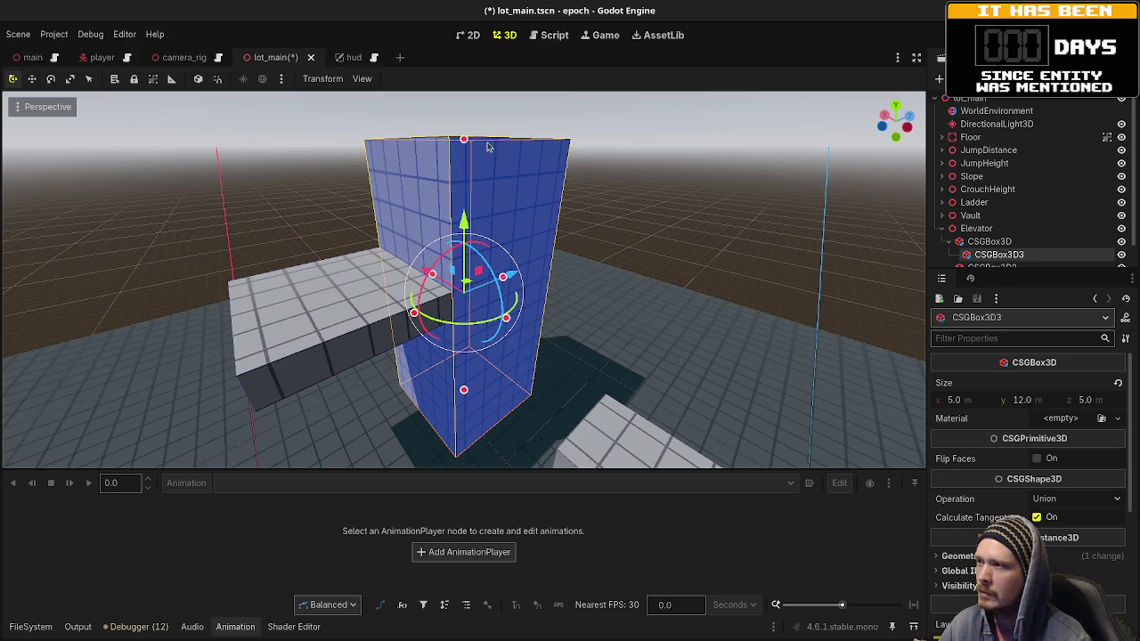
mouse_move(464, 143)
mouse_down()
mouse_move(464, 216)
mouse_move(467, 174)
mouse_up()
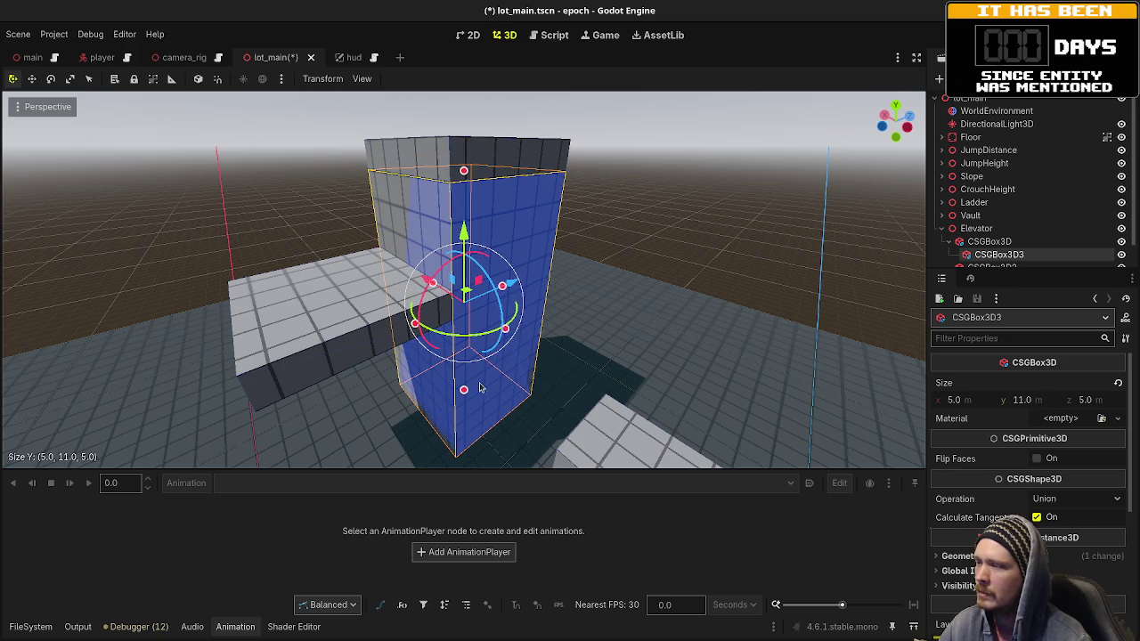
mouse_move(610, 360)
mouse_down()
mouse_move(641, 342)
mouse_move(624, 345)
mouse_up()
click(962, 402)
text(4)
click(1087, 400)
text(4)
key(Return)
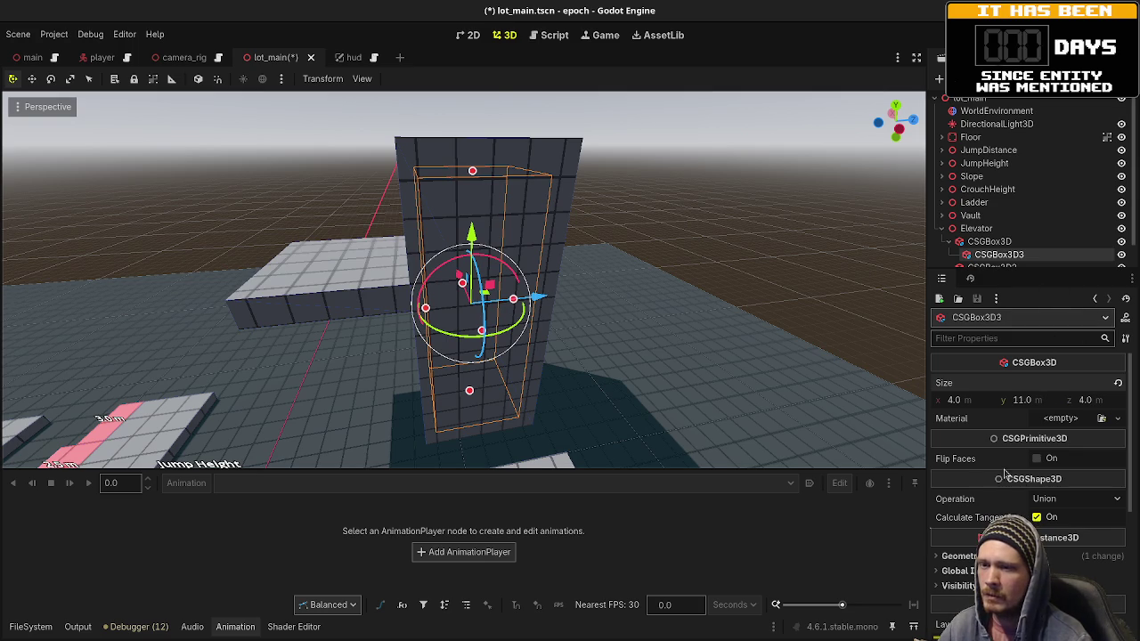
Step: Set CSGBox3D3's operation to Subtraction and duplicate it as CSGBox3D4
click(1040, 500)
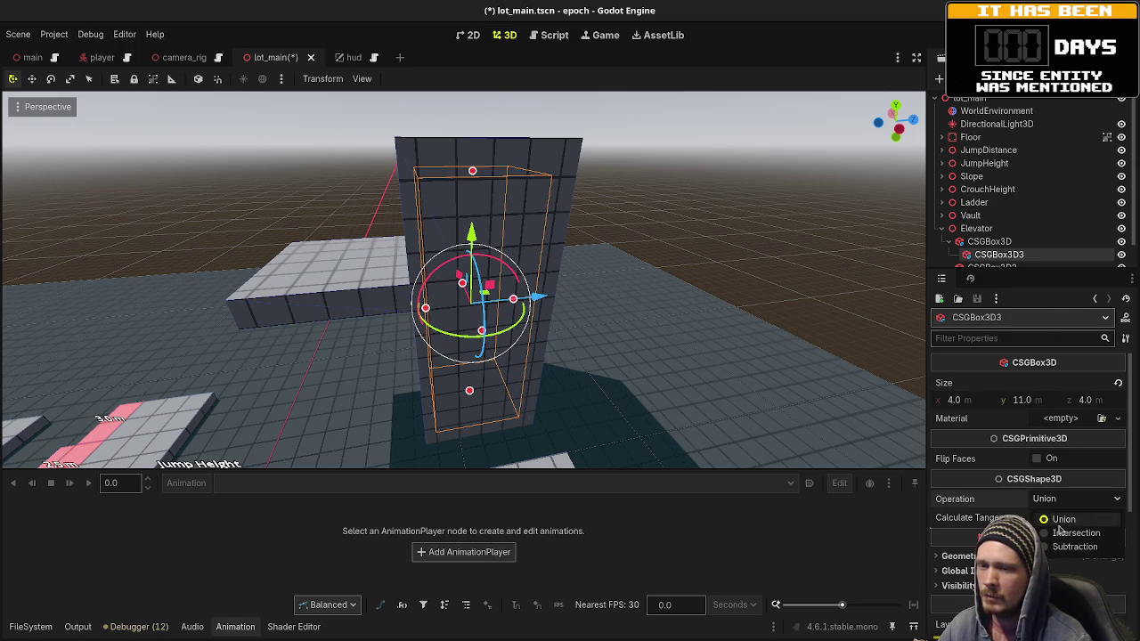
click(1067, 547)
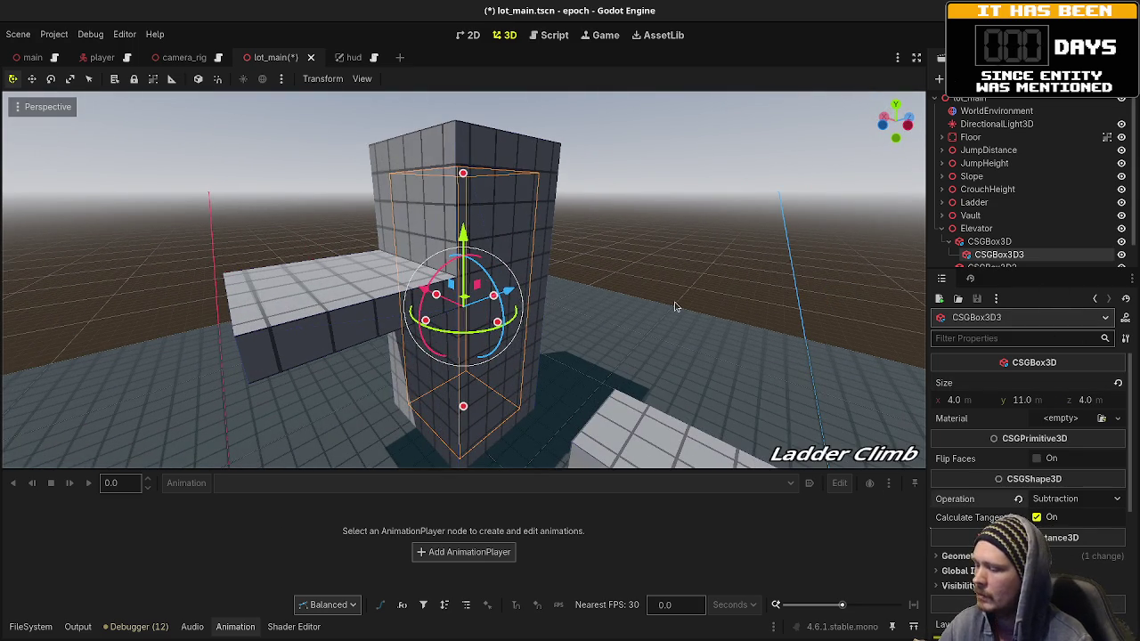
key(ctrl+d)
Step: Move CSGBox3D4 2 m along negative Z and resize it to a 2 × 2 × 1 m doorway cutter
drag(537, 303, 460, 326)
mouse_move(355, 171)
mouse_down()
mouse_move(387, 383)
mouse_move(507, 331)
mouse_move(529, 241)
mouse_move(481, 294)
mouse_move(578, 316)
mouse_up()
mouse_move(485, 303)
mouse_down()
mouse_move(484, 316)
mouse_move(561, 384)
mouse_move(643, 432)
mouse_move(552, 360)
mouse_up()
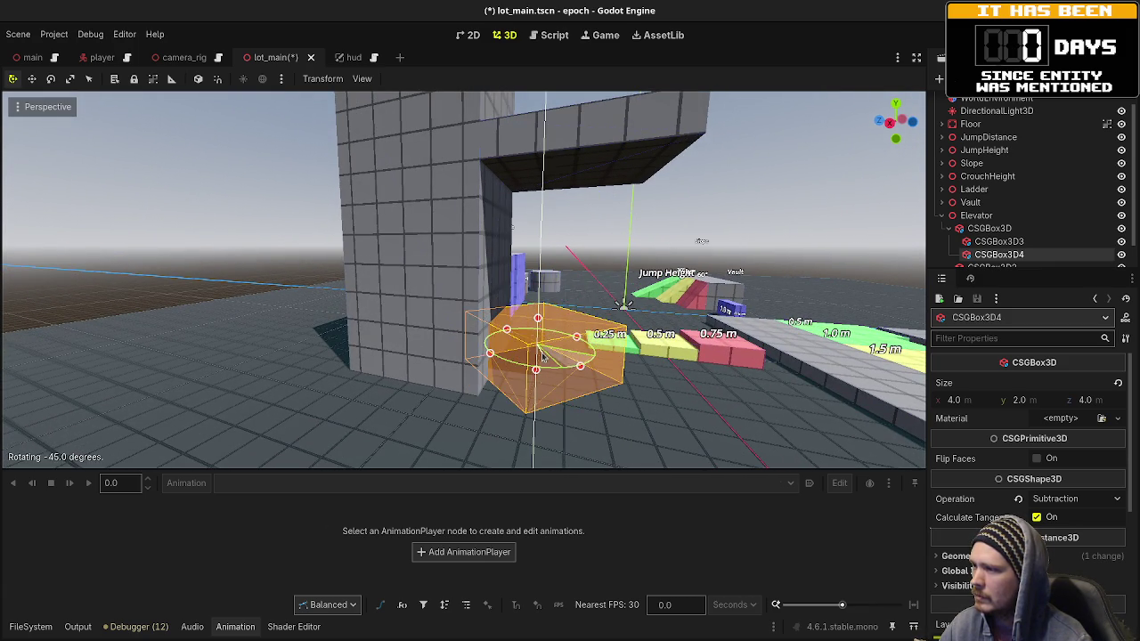
mouse_move(597, 353)
mouse_down()
mouse_move(510, 348)
mouse_move(545, 334)
mouse_up()
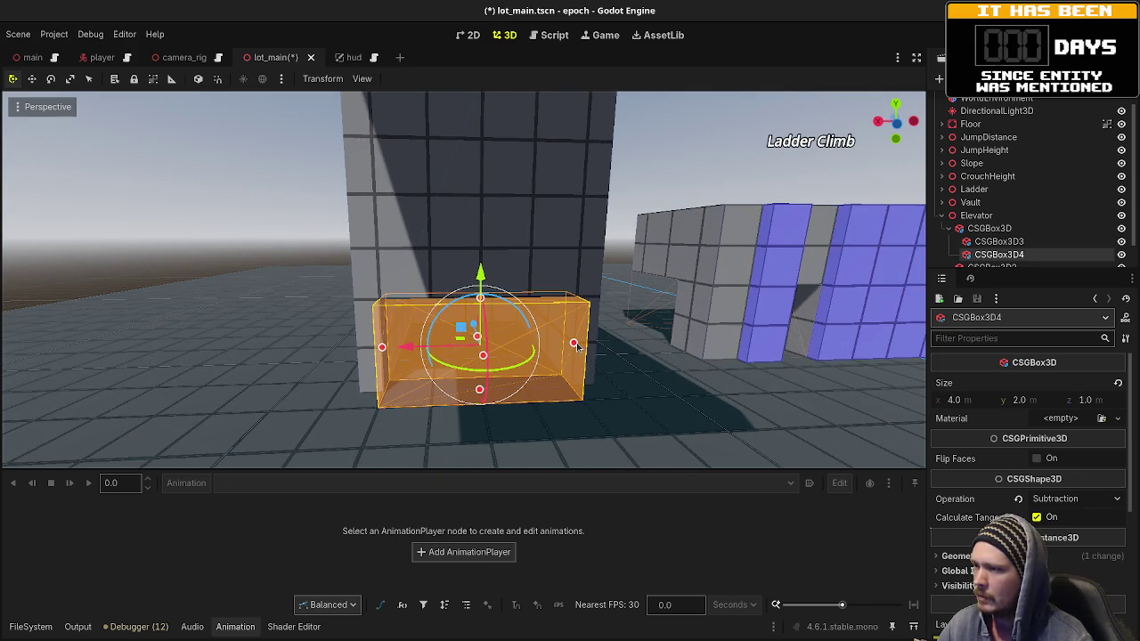
mouse_move(563, 353)
mouse_down()
mouse_move(535, 355)
mouse_move(572, 369)
mouse_move(553, 374)
mouse_move(564, 376)
mouse_move(570, 435)
mouse_move(728, 411)
mouse_up()
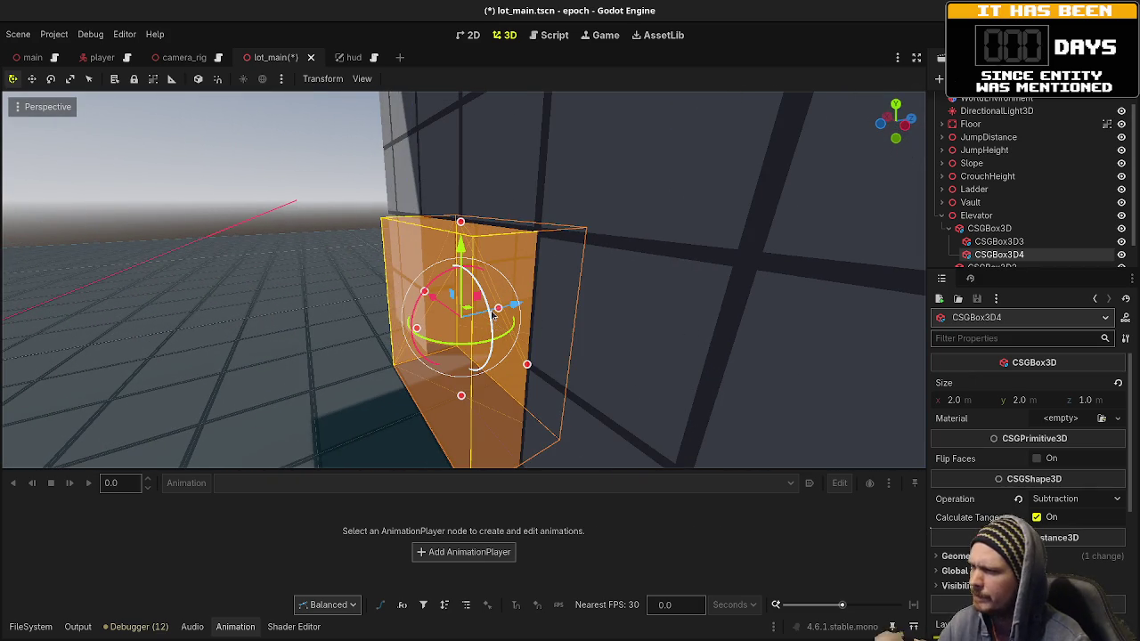
drag(526, 305, 519, 305)
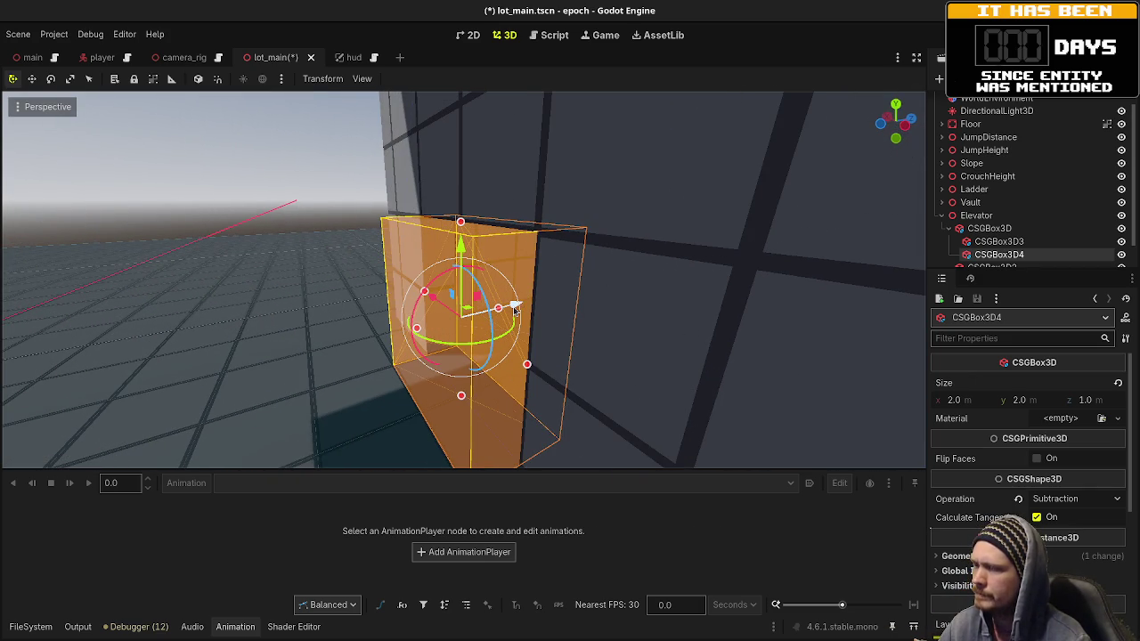
scroll(1009, 459, down, 3)
click(987, 416)
Step: Set the doorway box's Z position to -2.25 in the Inspector
click(987, 416)
click(962, 575)
scroll(1034, 518, down, 2)
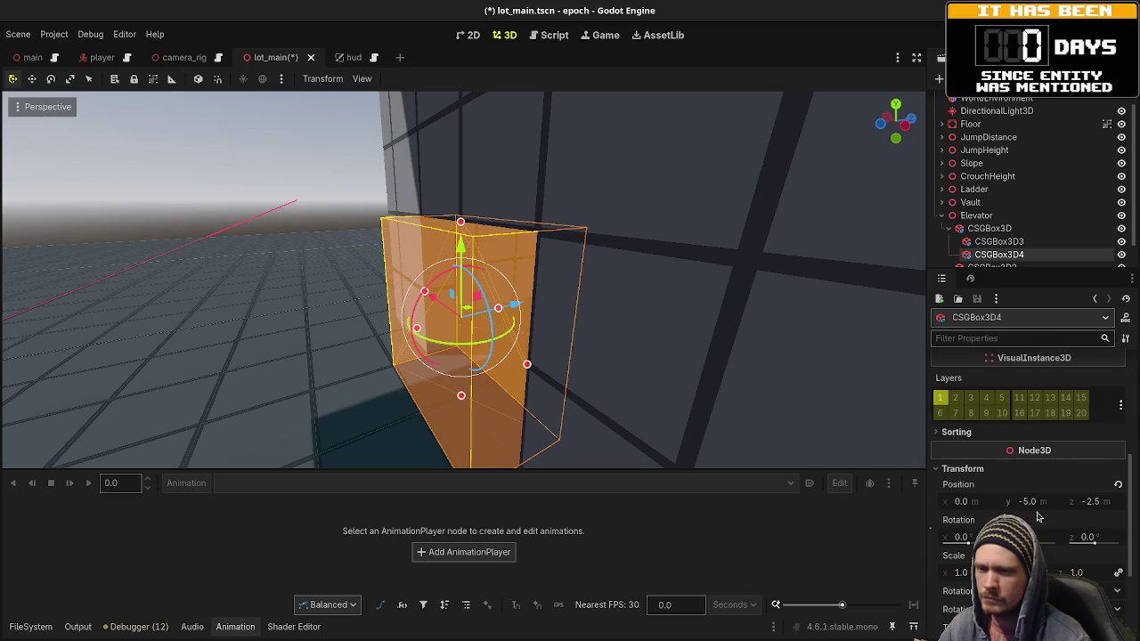
click(1102, 507)
text(-2)
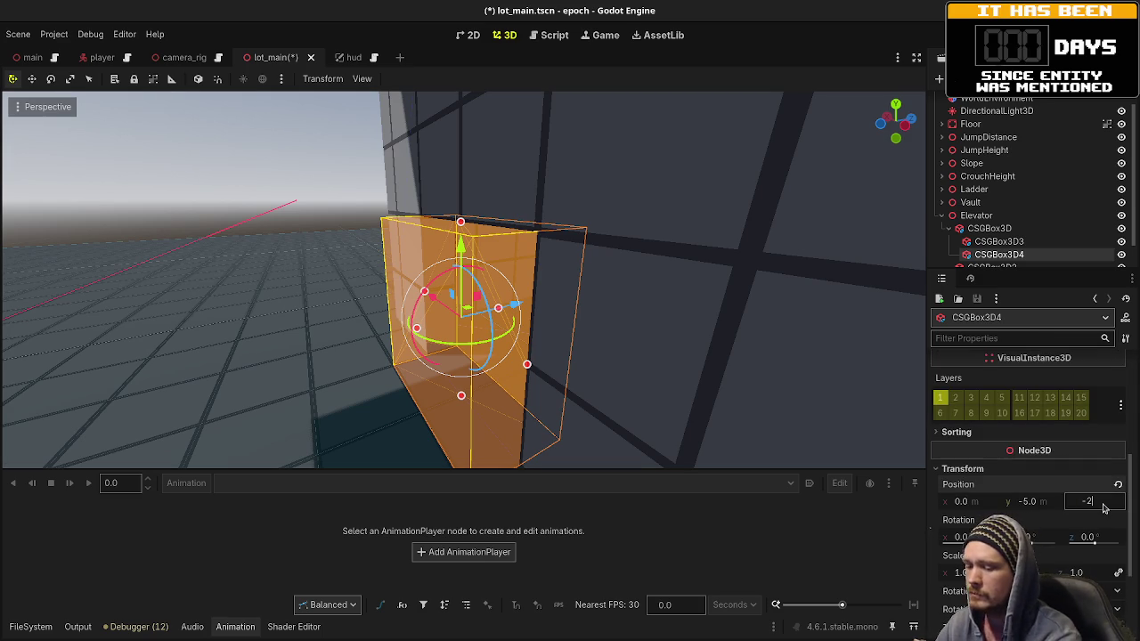
key(Return)
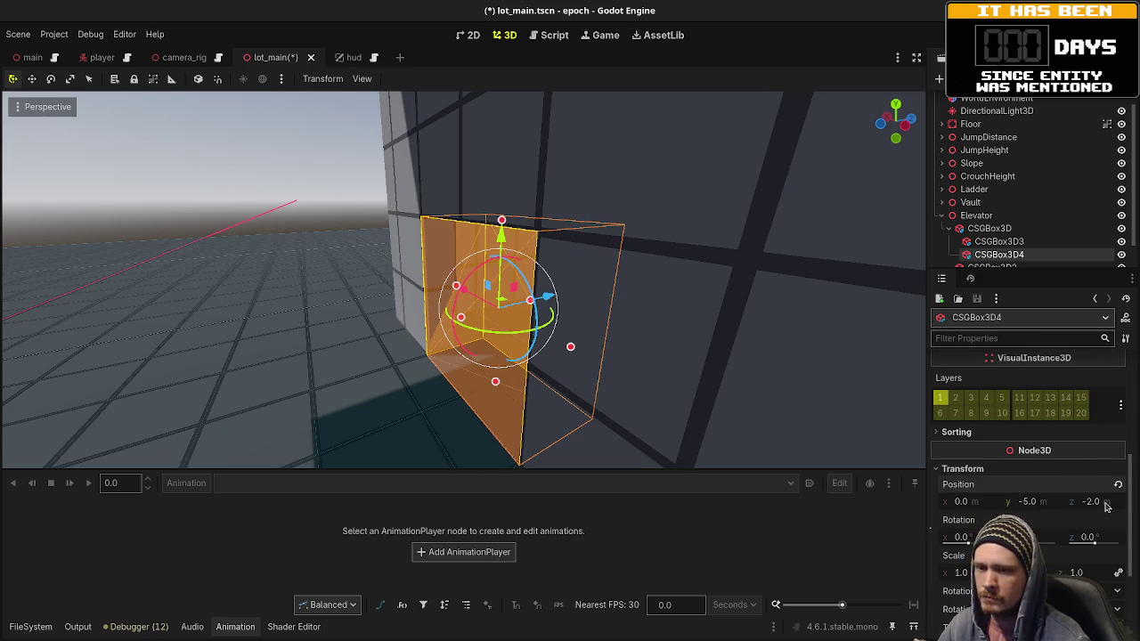
text(-2.25)
key(Return)
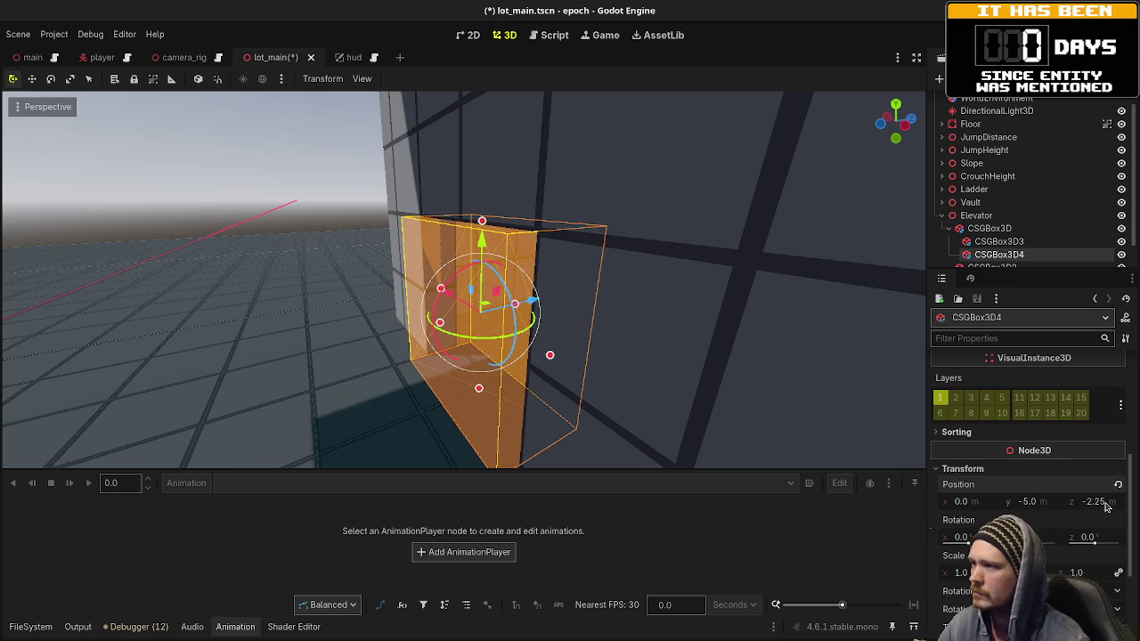
Step: Duplicate CSGBox3D4 into CSGBox3D5 and raise it up the shaft wall along Y
click(265, 204)
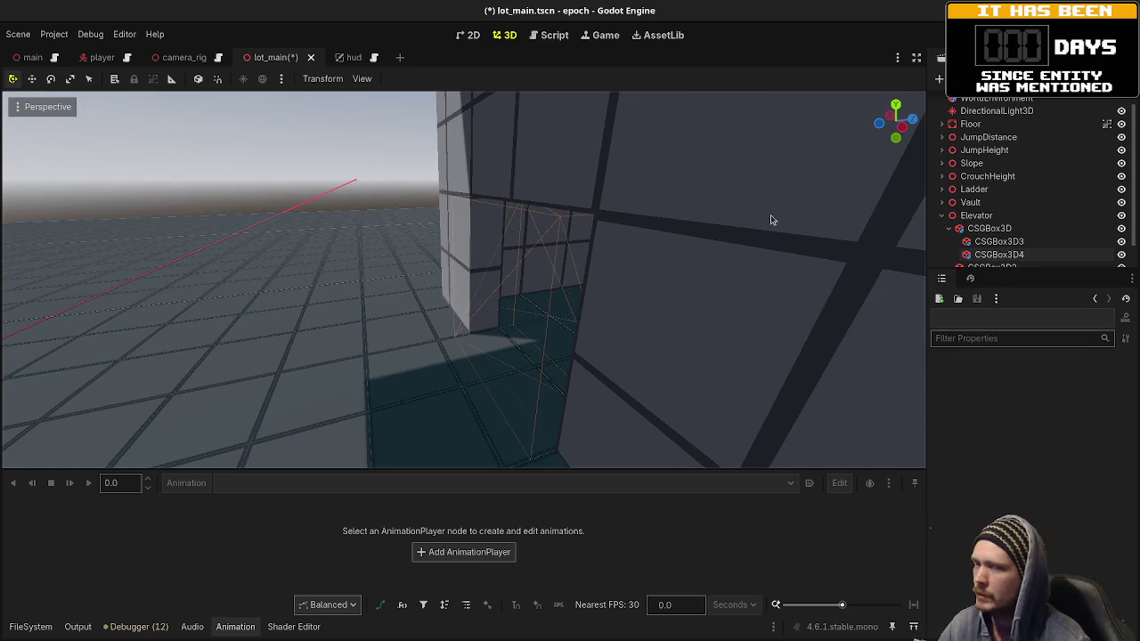
double_click(999, 255)
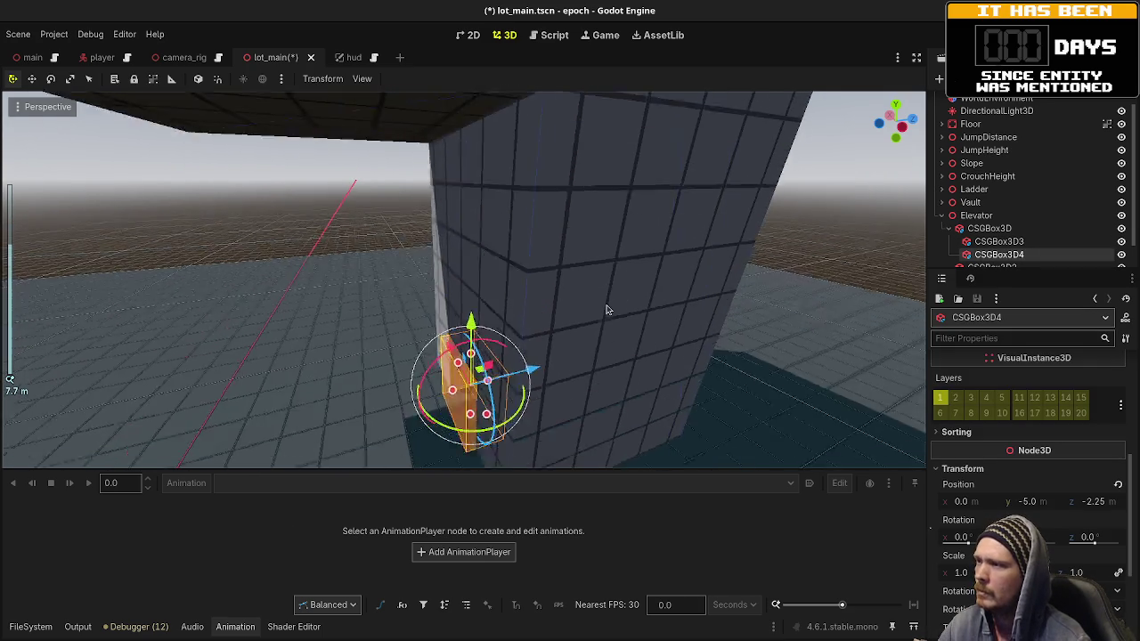
key(ctrl+d)
drag(465, 311, 489, 10)
mouse_move(593, 208)
mouse_down()
mouse_move(519, 316)
mouse_move(574, 322)
mouse_move(481, 330)
mouse_move(481, 401)
mouse_move(516, 396)
mouse_move(428, 383)
mouse_move(570, 321)
mouse_move(650, 253)
mouse_up()
key(f)
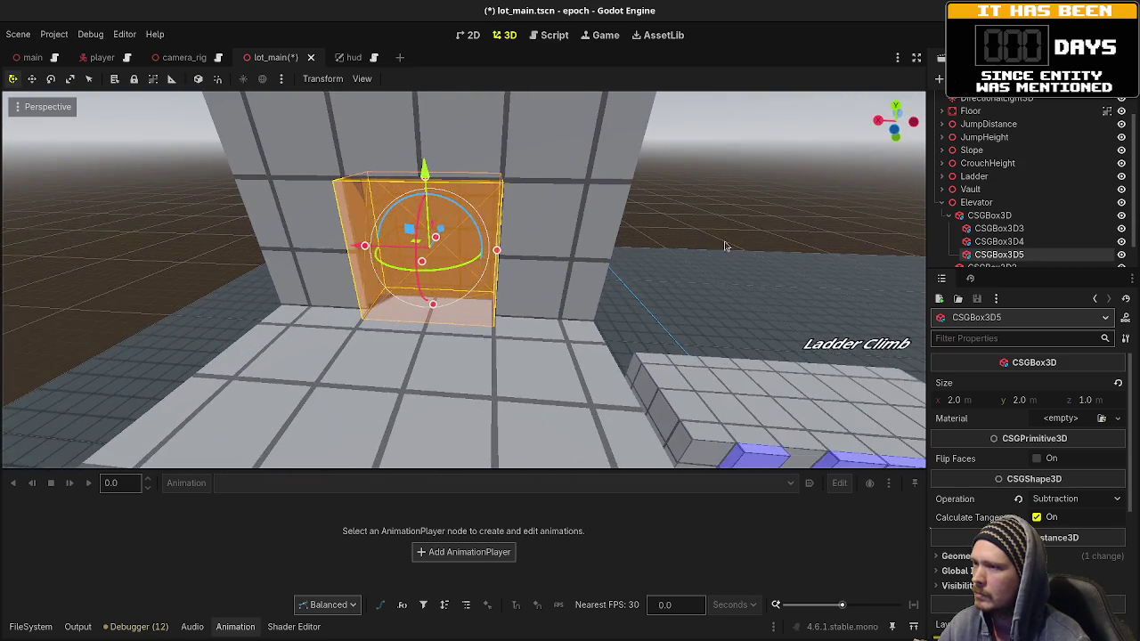
Step: Collapse CSGBox3D's child boxes in the Scene dock and inspect the doorway and CSGBox3D2 slab
click(650, 254)
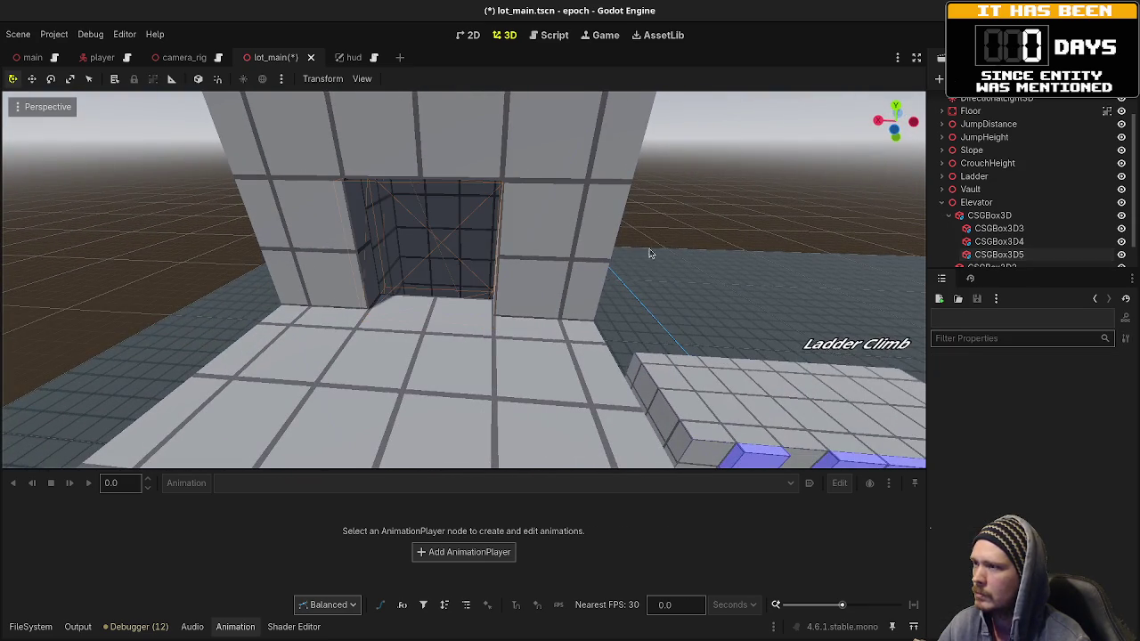
click(960, 217)
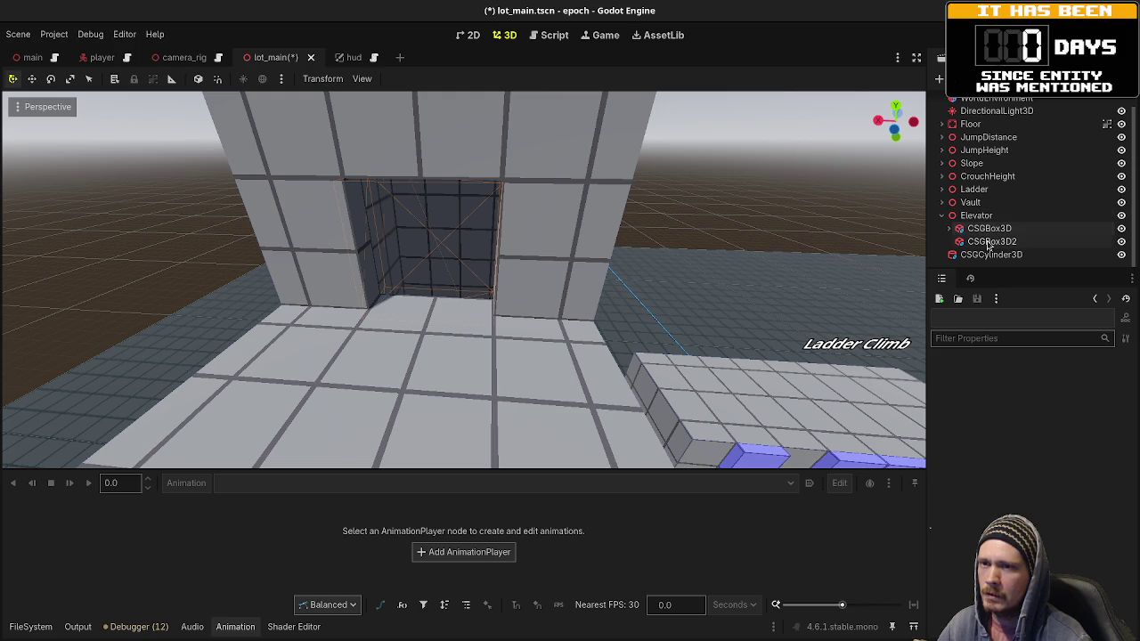
click(989, 243)
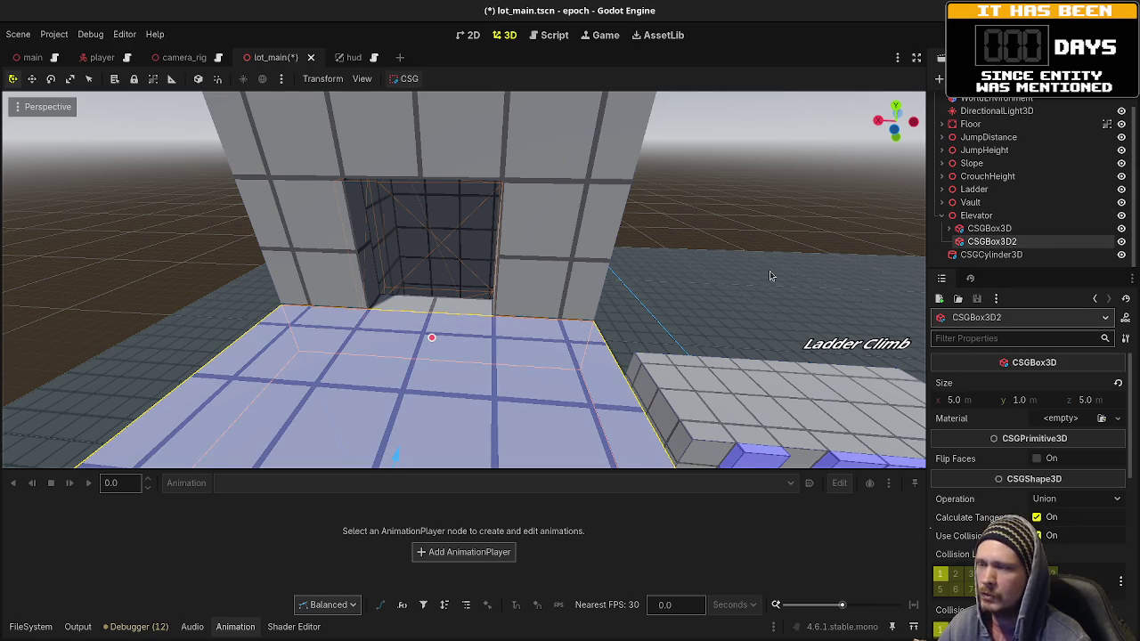
scroll(772, 267, down, 8)
drag(512, 258, 570, 264)
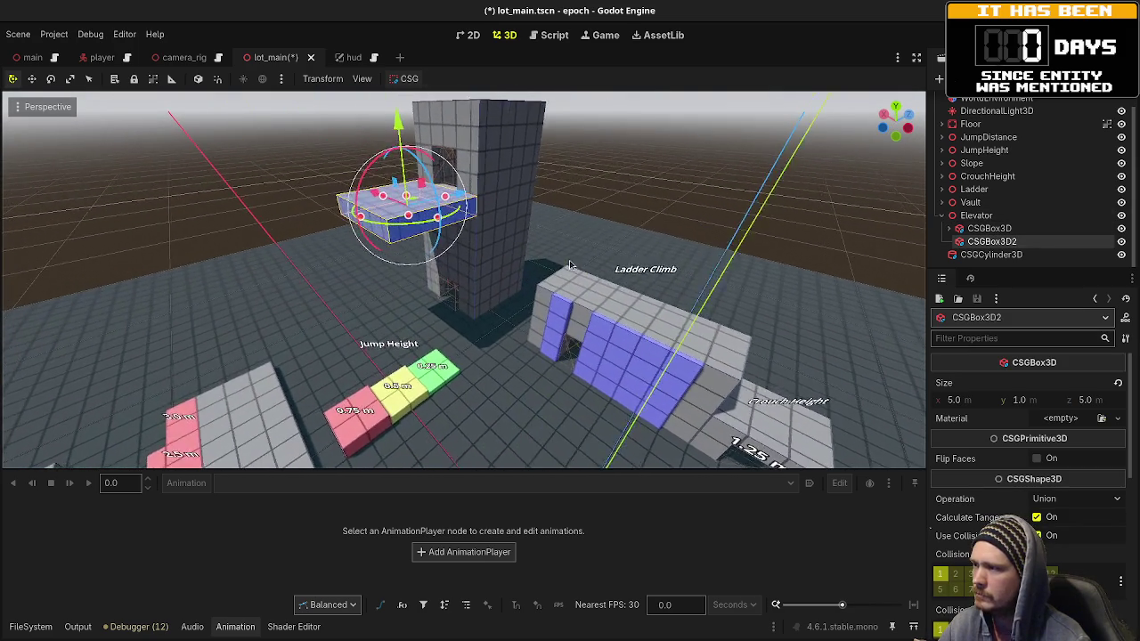
scroll(570, 265, up, 3)
scroll(576, 351, up, 4)
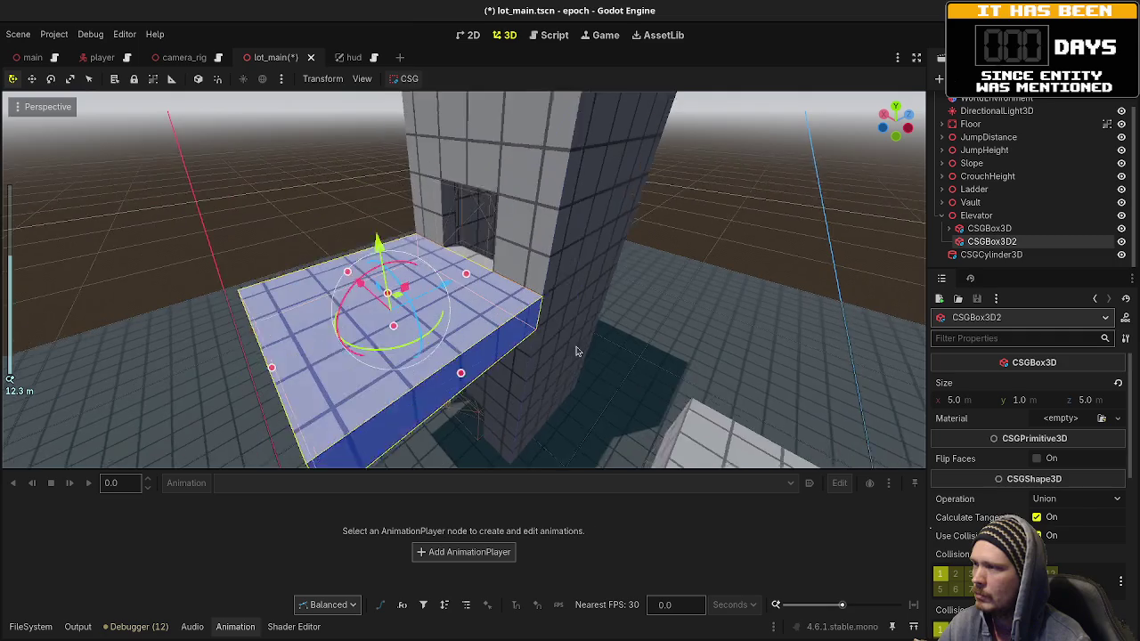
click(987, 217)
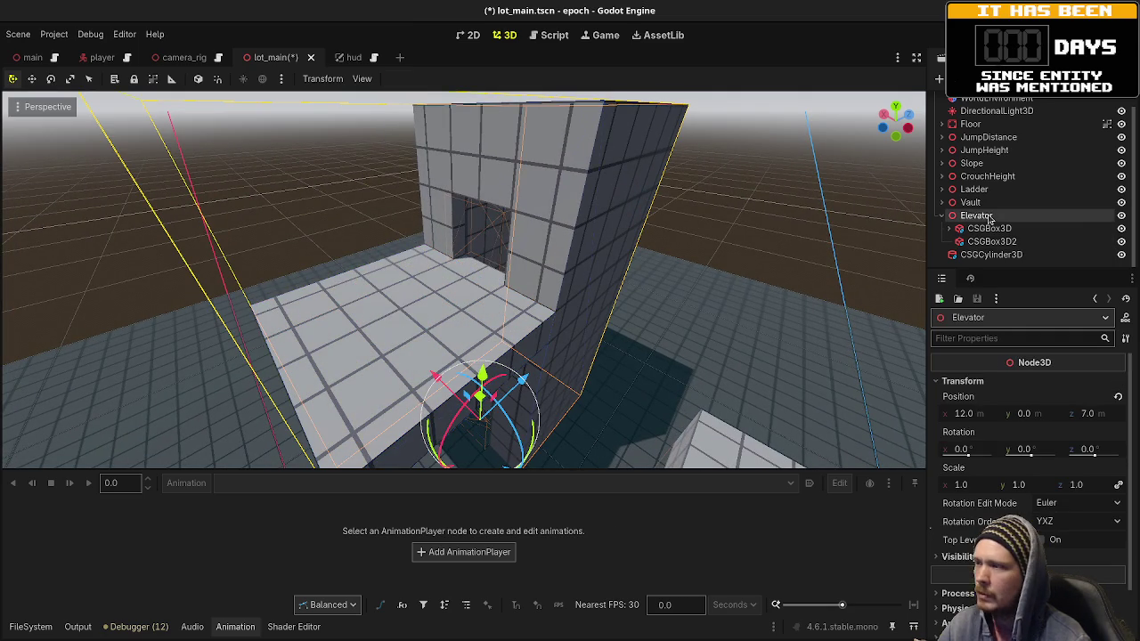
Step: Add a new CSGBox3D under Elevator and switch to the rear orthographic view
key(ctrl+a)
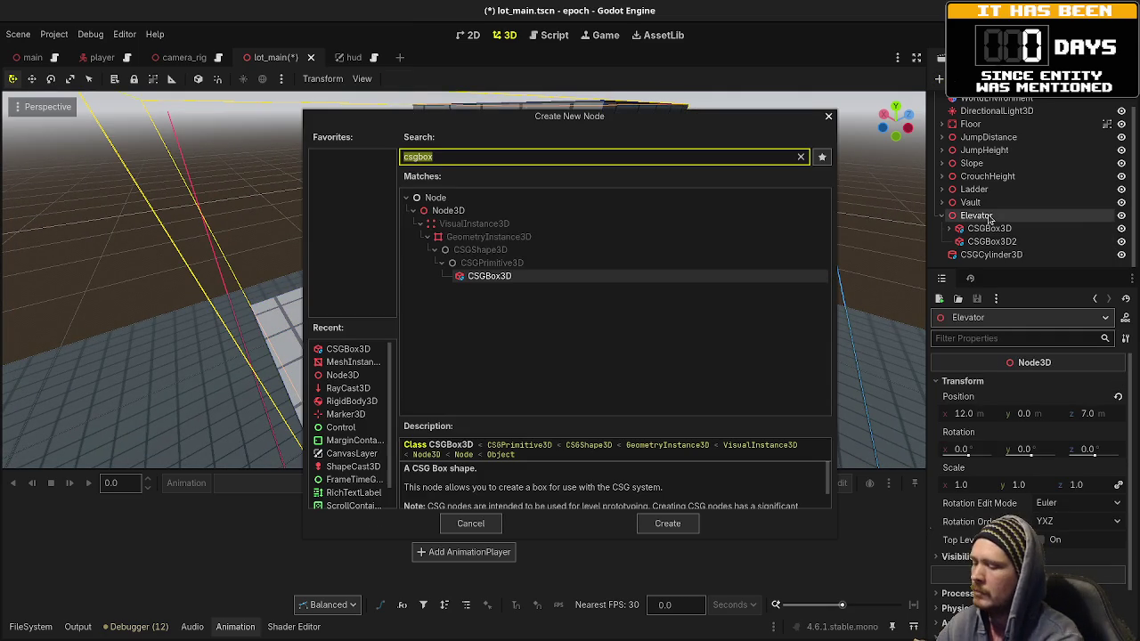
text(csgb)
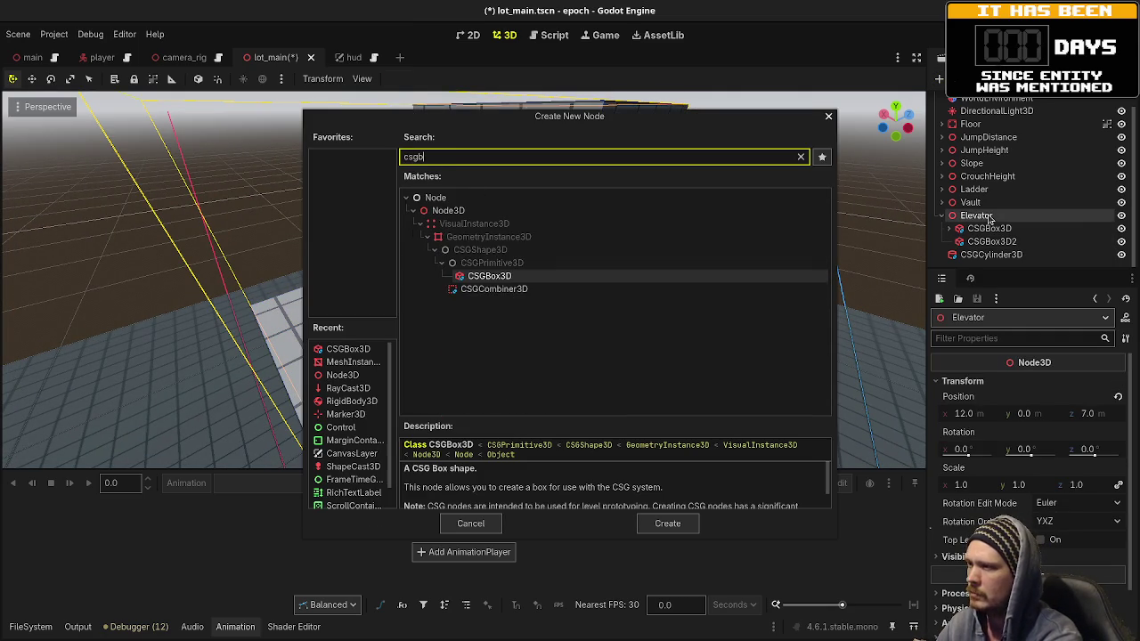
key(Return)
mouse_move(742, 325)
mouse_down()
mouse_move(551, 403)
mouse_move(614, 336)
mouse_move(519, 338)
mouse_up()
key(KP_1)
key(KP_3)
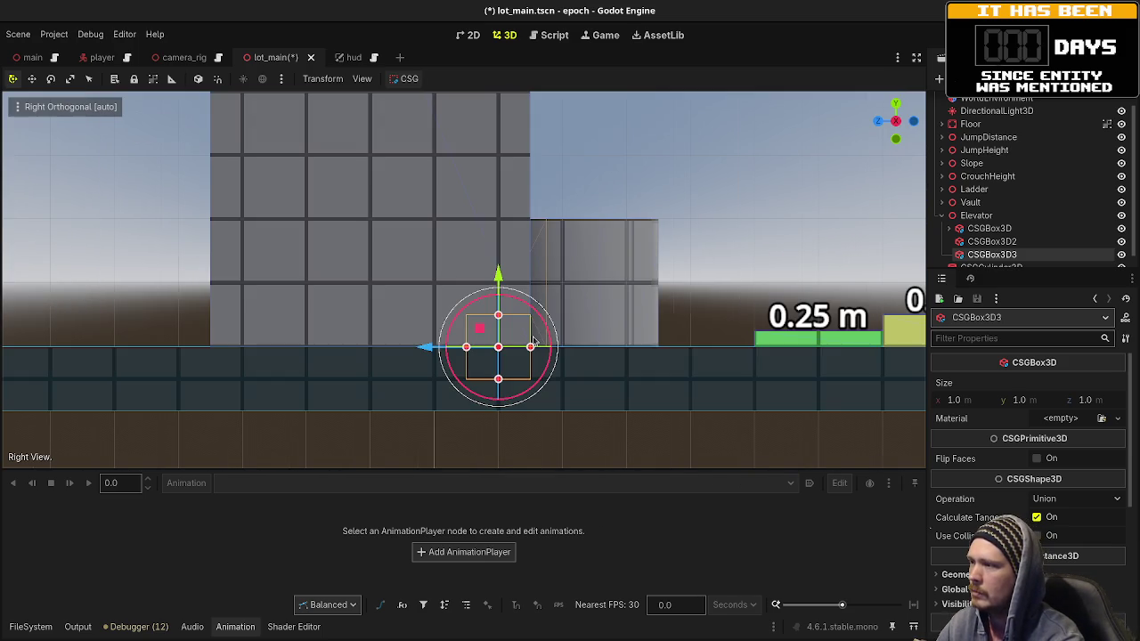
key(KP_1)
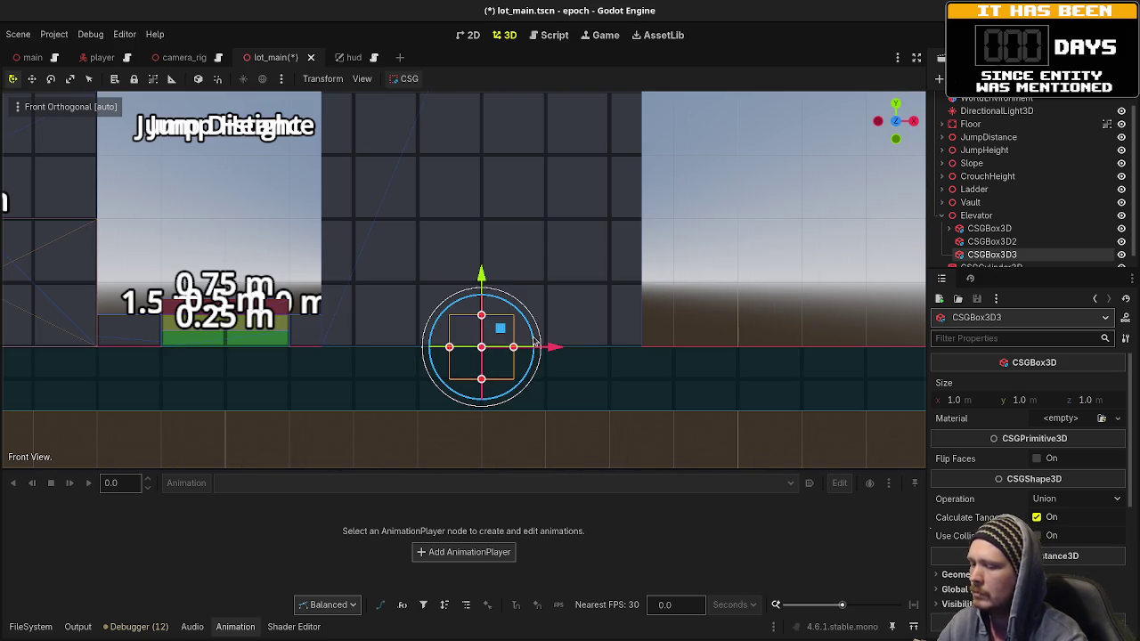
key(ctrl+KP_1)
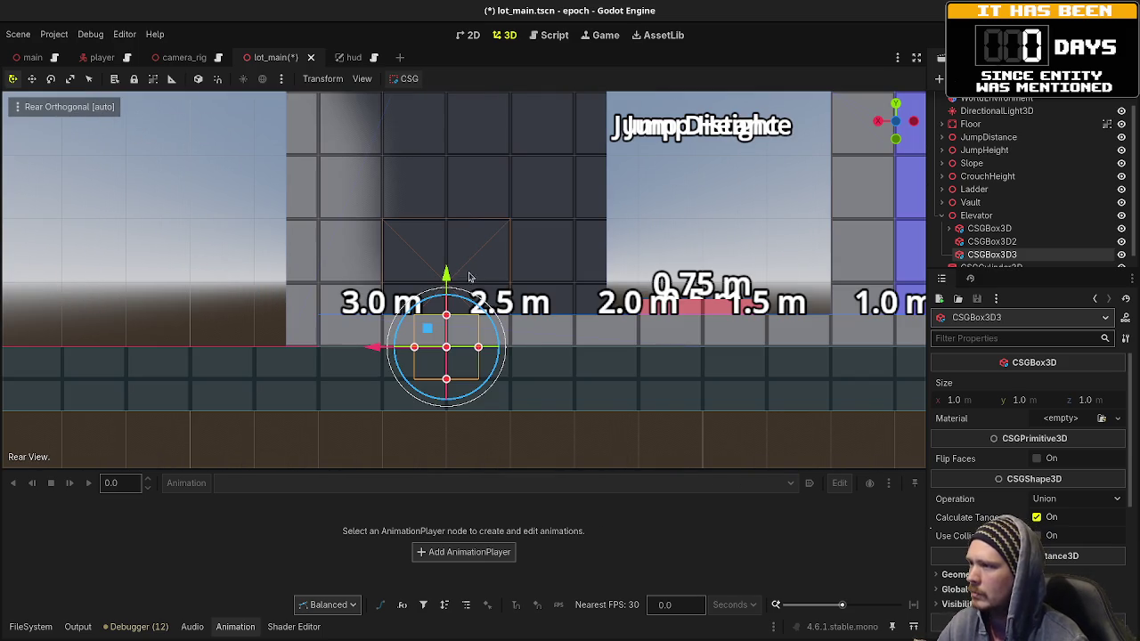
Step: Raise the new box one unit and slide it along X against the wall
drag(446, 270, 446, 211)
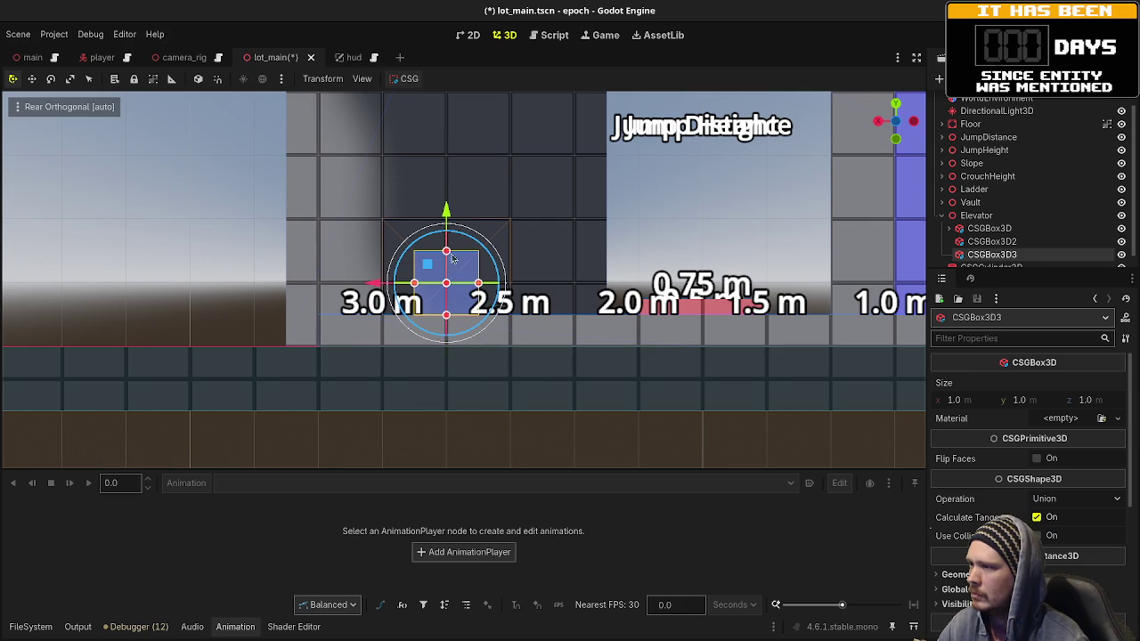
mouse_move(384, 294)
mouse_down()
mouse_move(507, 296)
mouse_move(585, 322)
mouse_up()
scroll(484, 297, up, 2)
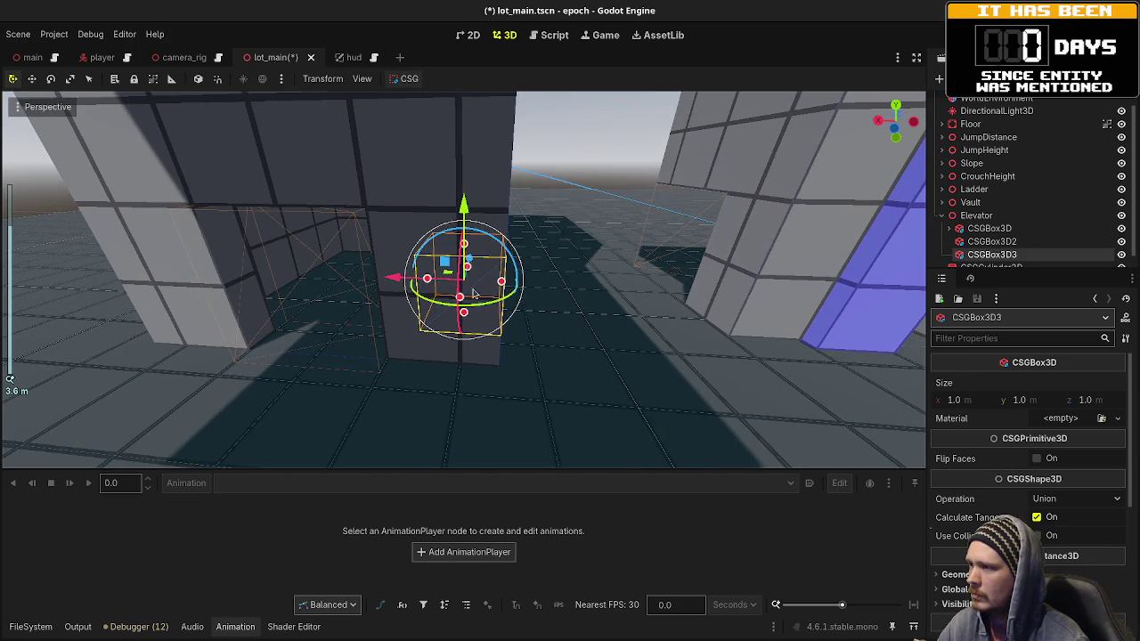
drag(393, 280, 428, 287)
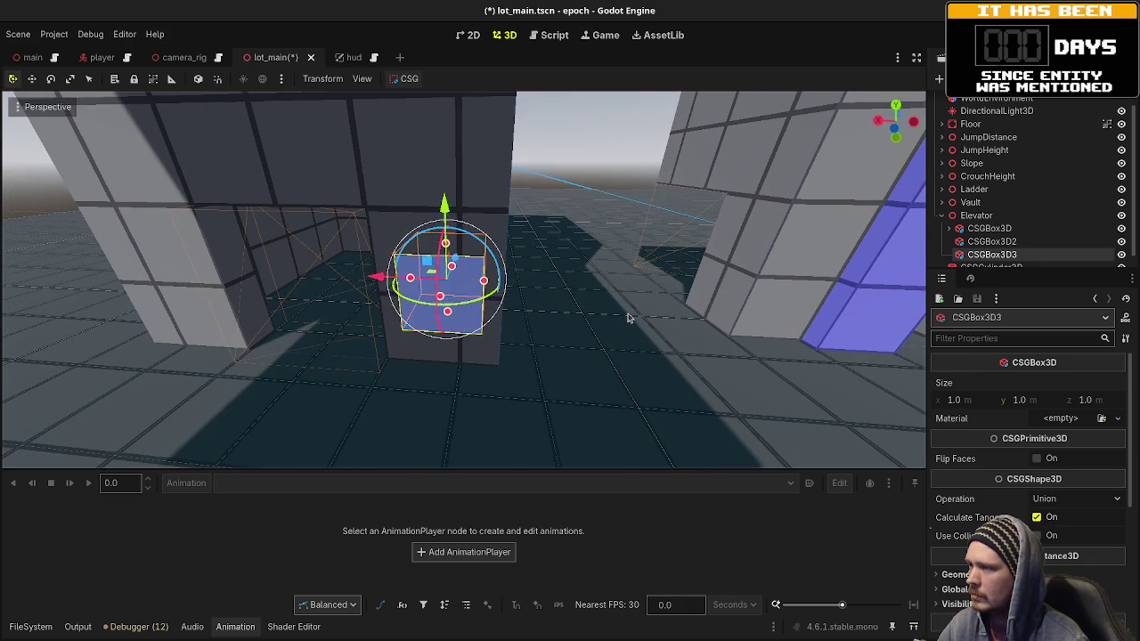
drag(611, 318, 477, 316)
drag(512, 260, 498, 261)
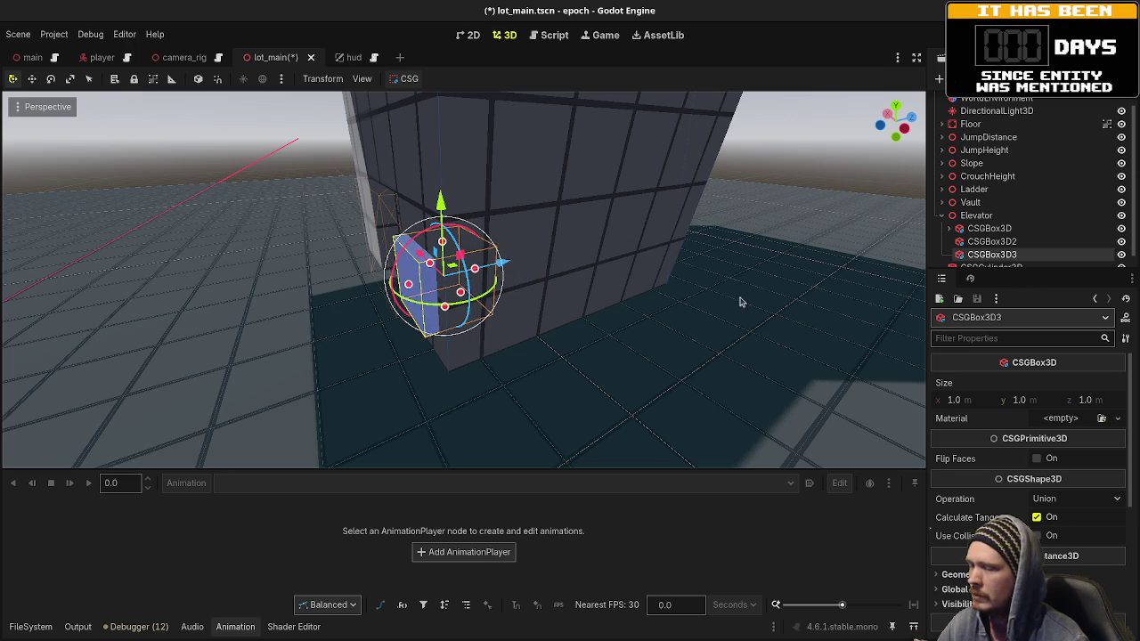
Step: Set the new box's size to 0.25 × 0.5 × 0.5 m in the Inspector
click(982, 401)
text(5)
key(Tab)
text(0.5)
key(Tab)
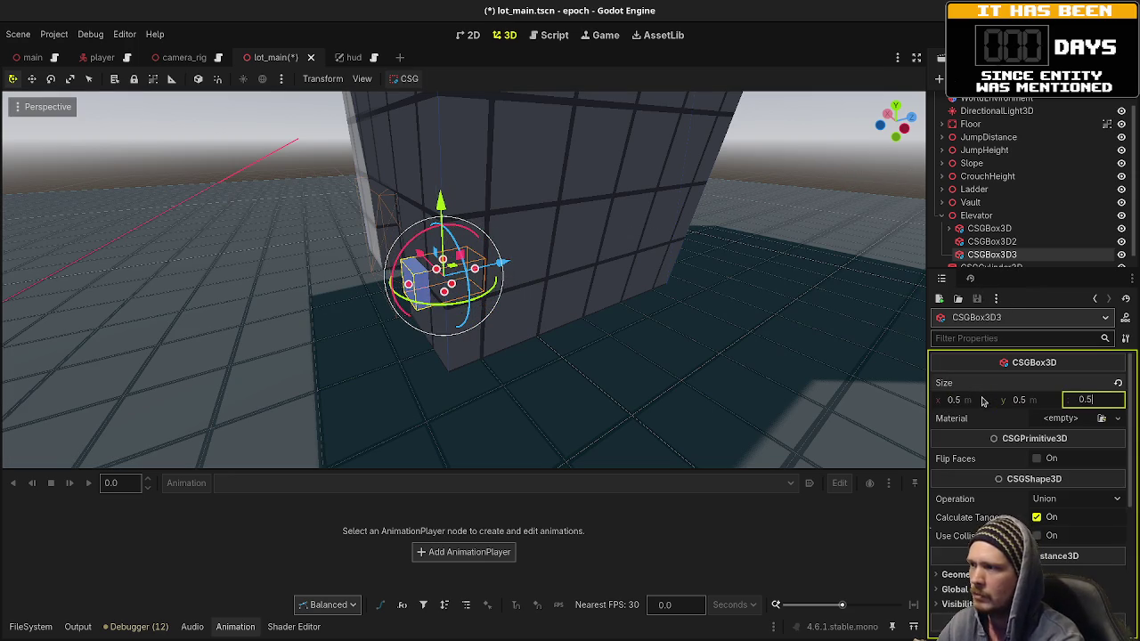
key(Return)
drag(556, 292, 717, 264)
click(967, 400)
text(0.25)
key(Return)
Step: Push the small box along Z onto the tower wall
drag(534, 285, 624, 268)
drag(492, 267, 481, 276)
mouse_move(552, 312)
mouse_down()
mouse_move(590, 317)
mouse_move(574, 306)
mouse_up()
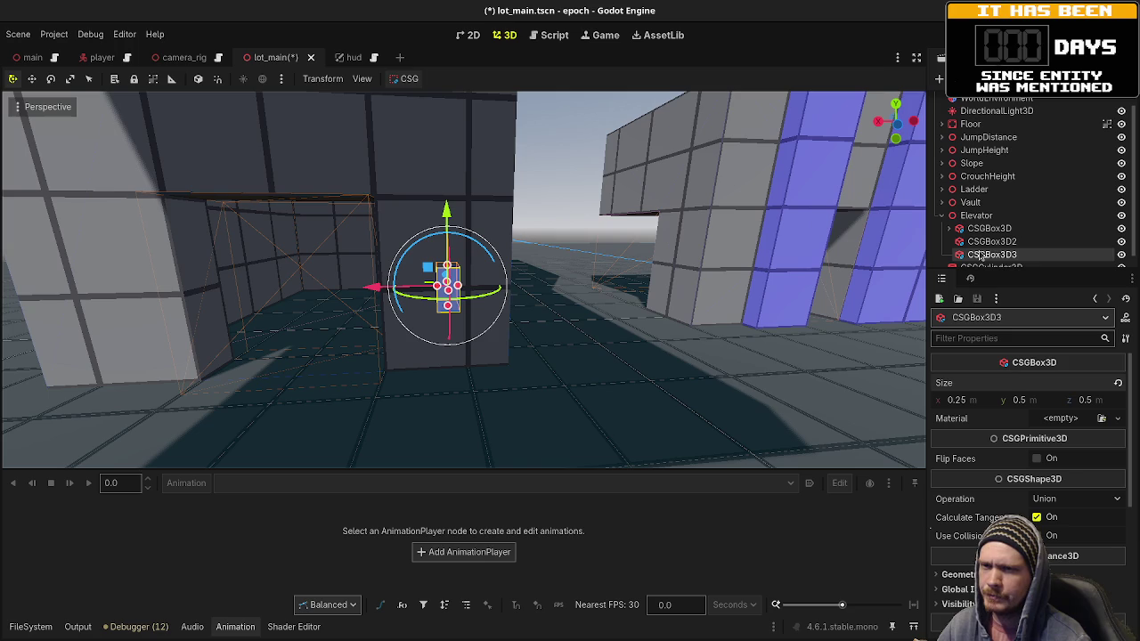
Step: Rename the small box ButtomMock and add a copy, ButtomMock2, raised up along Y
double_click(980, 255)
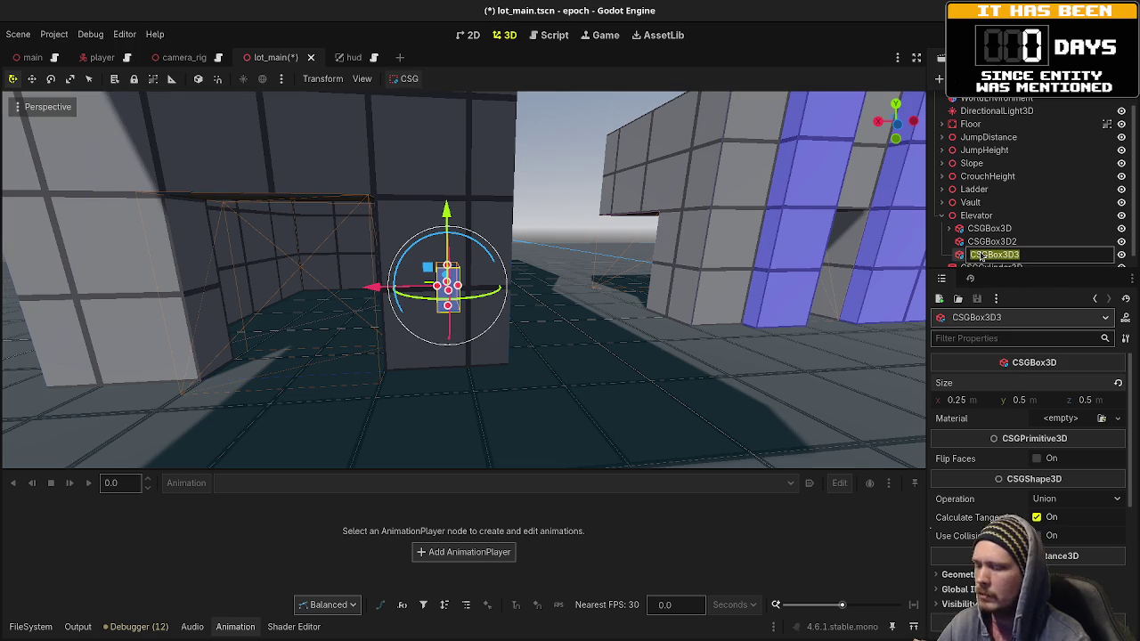
text(ButtomMock)
key(Return)
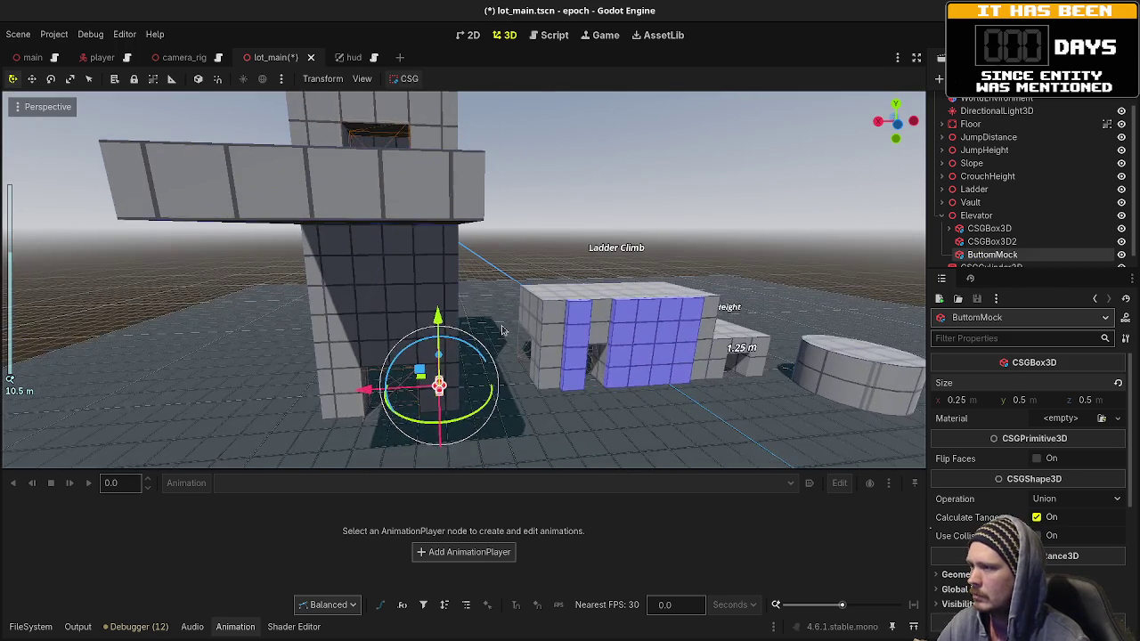
key(ctrl+d)
drag(437, 267, 445, 94)
key(f)
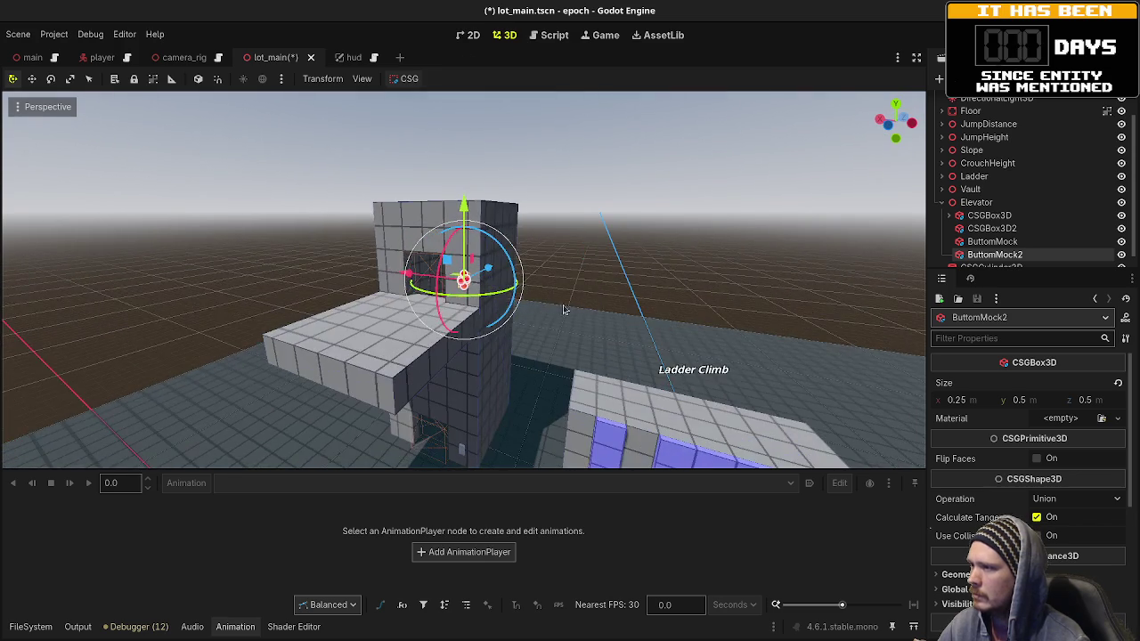
click(551, 322)
Step: Search the add-node list under Elevator for 'animat'
scroll(543, 324, up, 4)
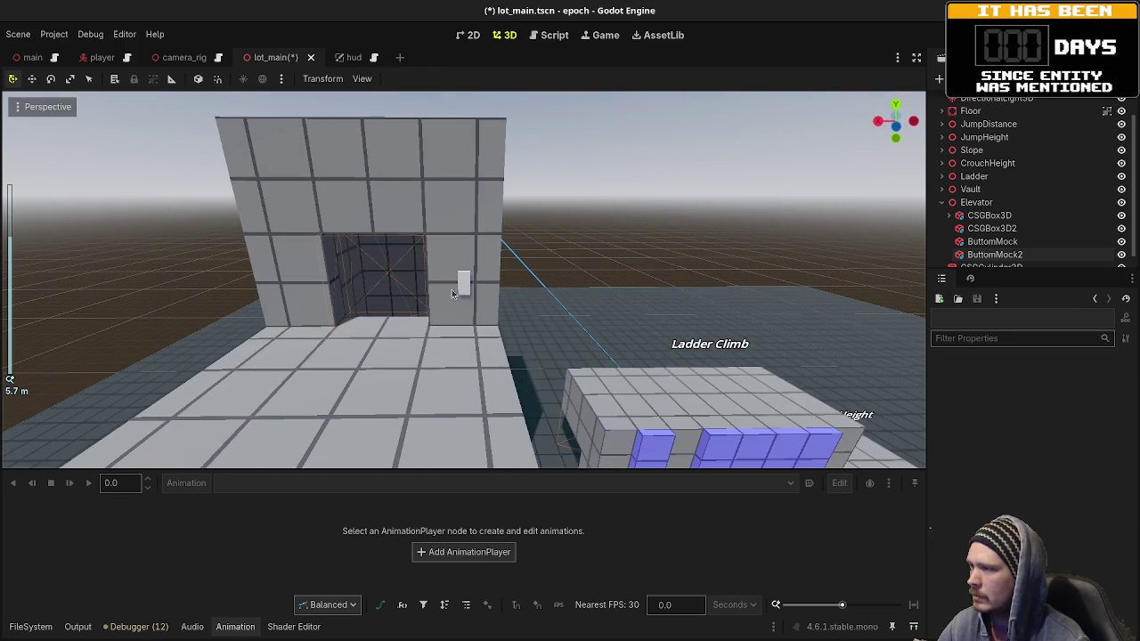
click(973, 203)
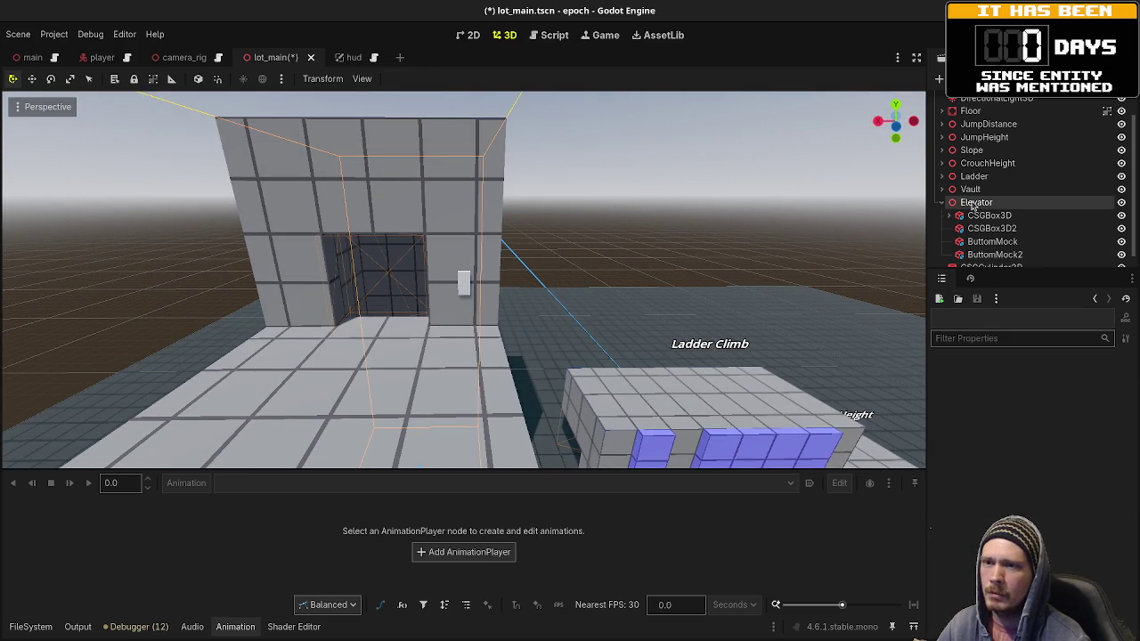
key(ctrl+a)
text(animat)
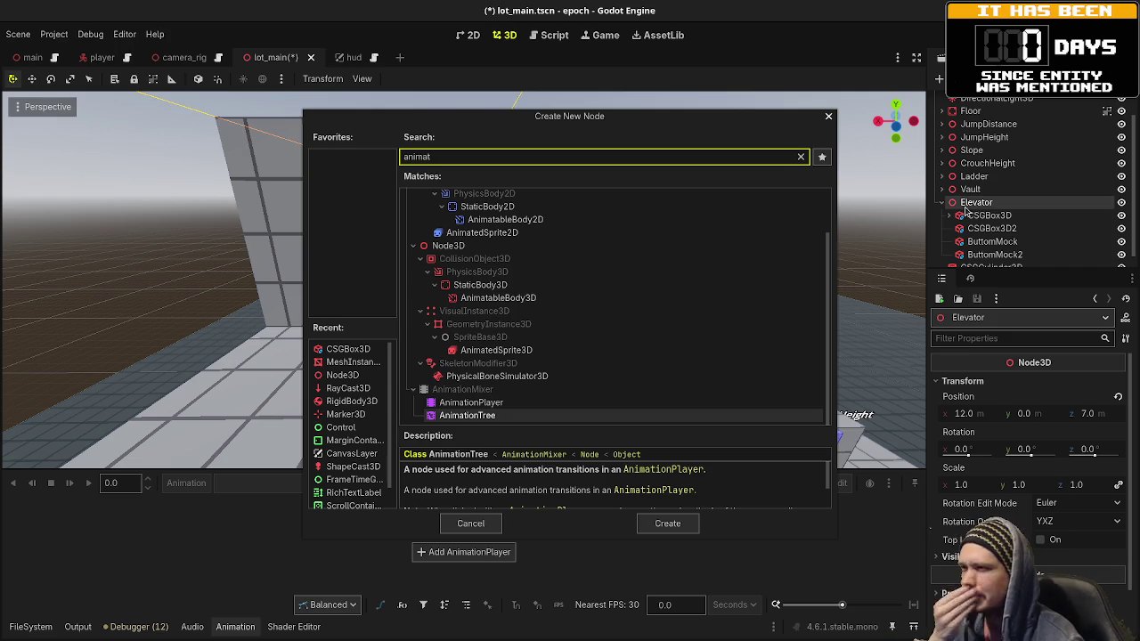
Step: Add an AnimatableBody3D under Elevator with a CollisionShape3D child
click(559, 303)
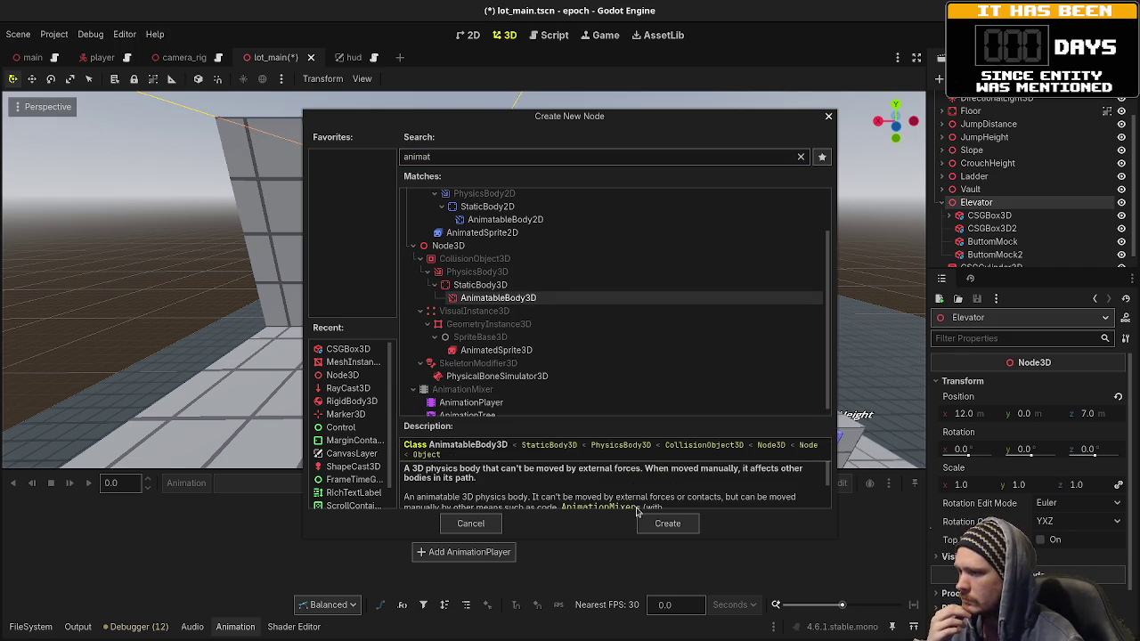
click(667, 523)
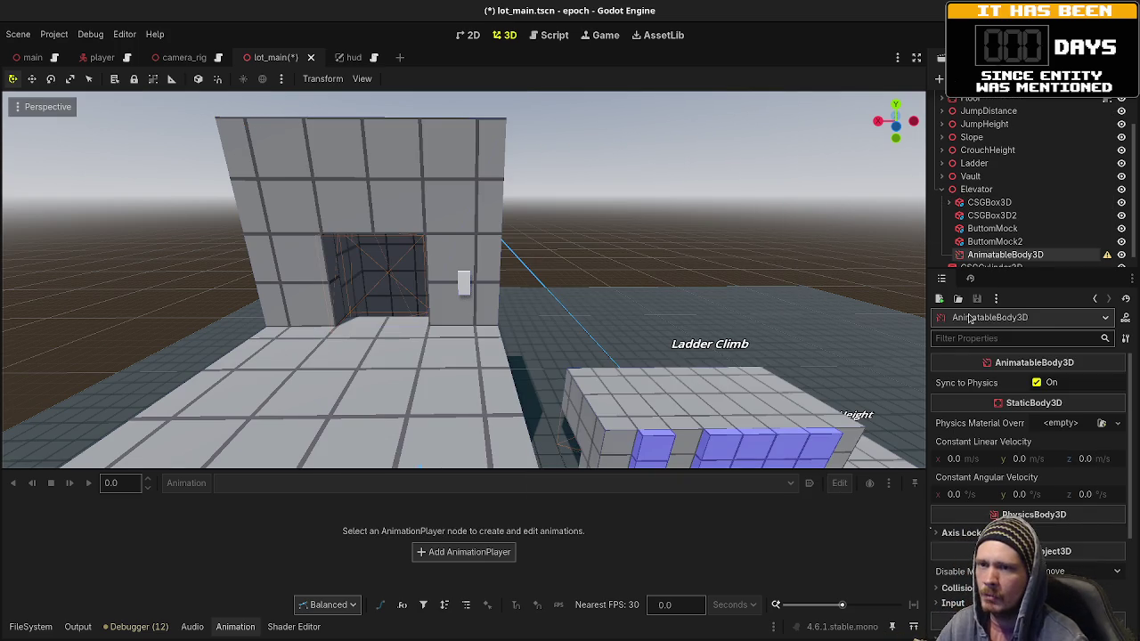
key(ctrl+a)
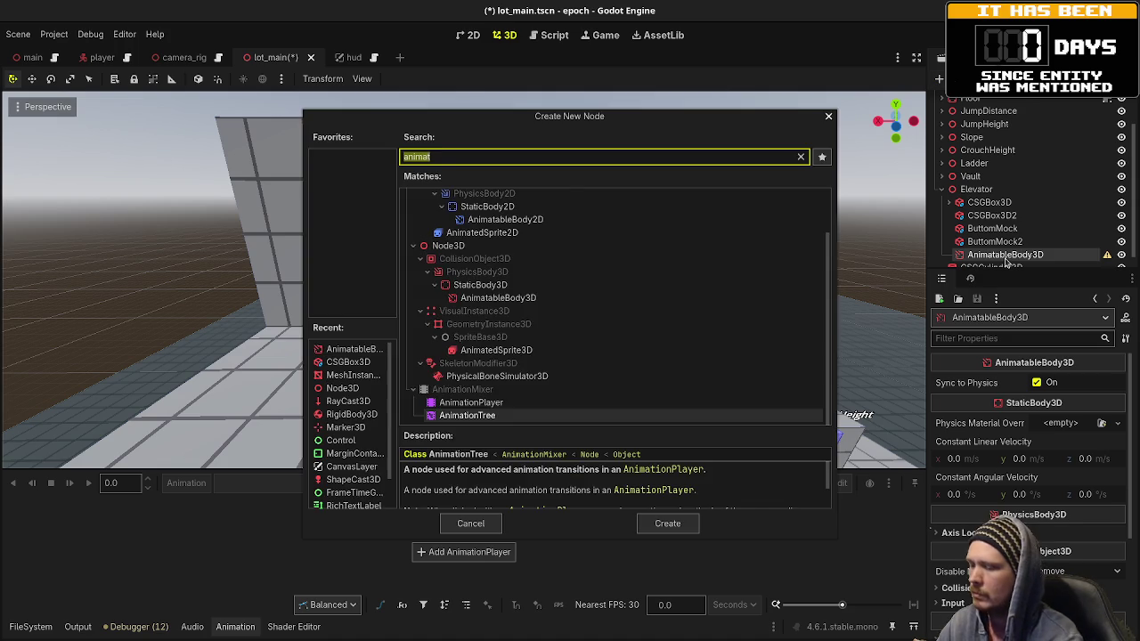
text(colli)
key(Return)
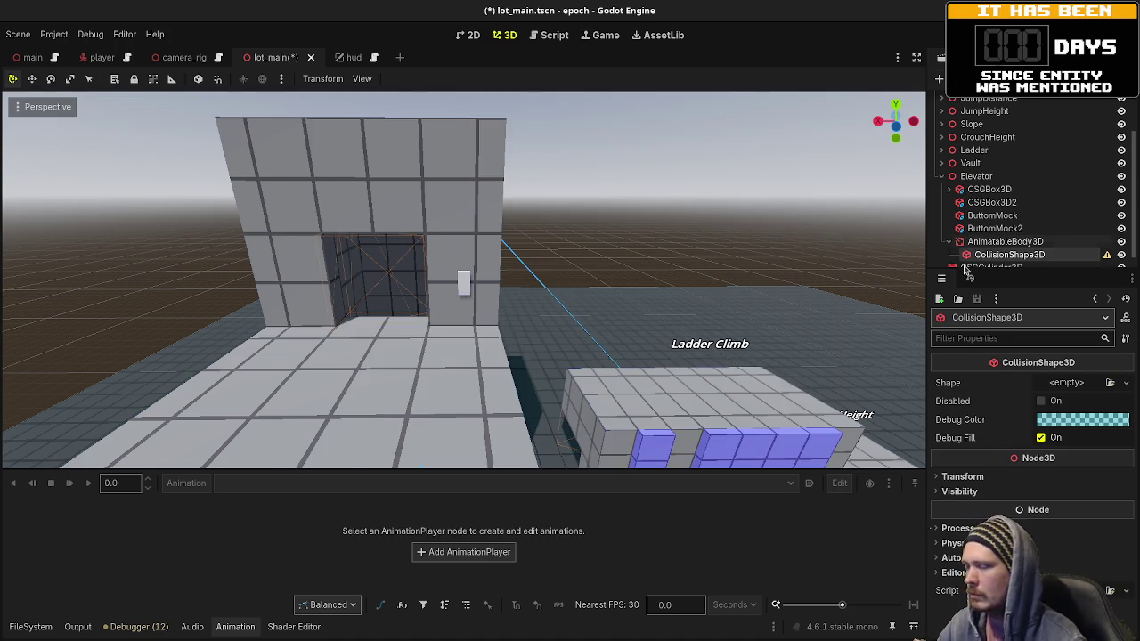
key(f)
Step: Move the selection up to Elevator, frame it, and select the tall CSGBox3D
scroll(635, 327, up, 3)
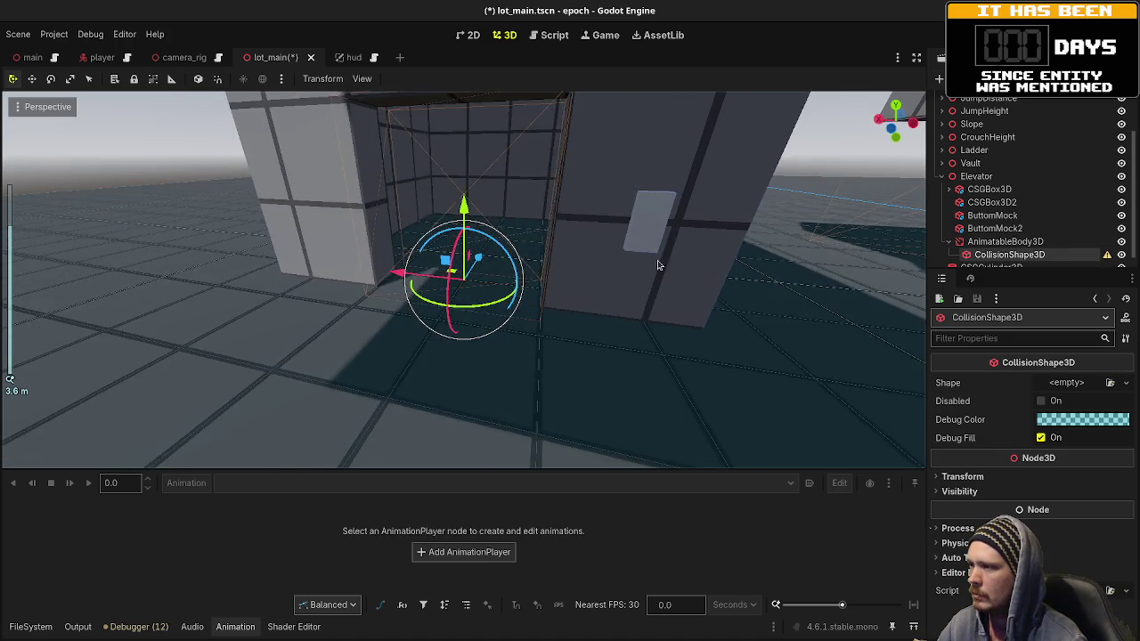
key(Up)
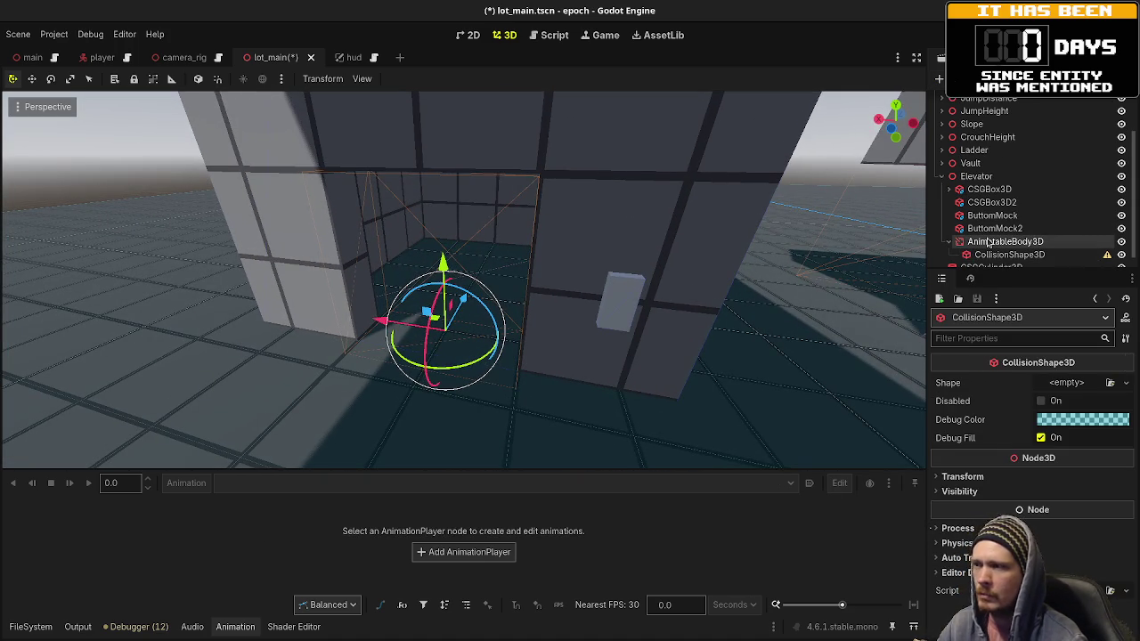
drag(647, 343, 531, 334)
key(Up)
key(Up)
key(Up)
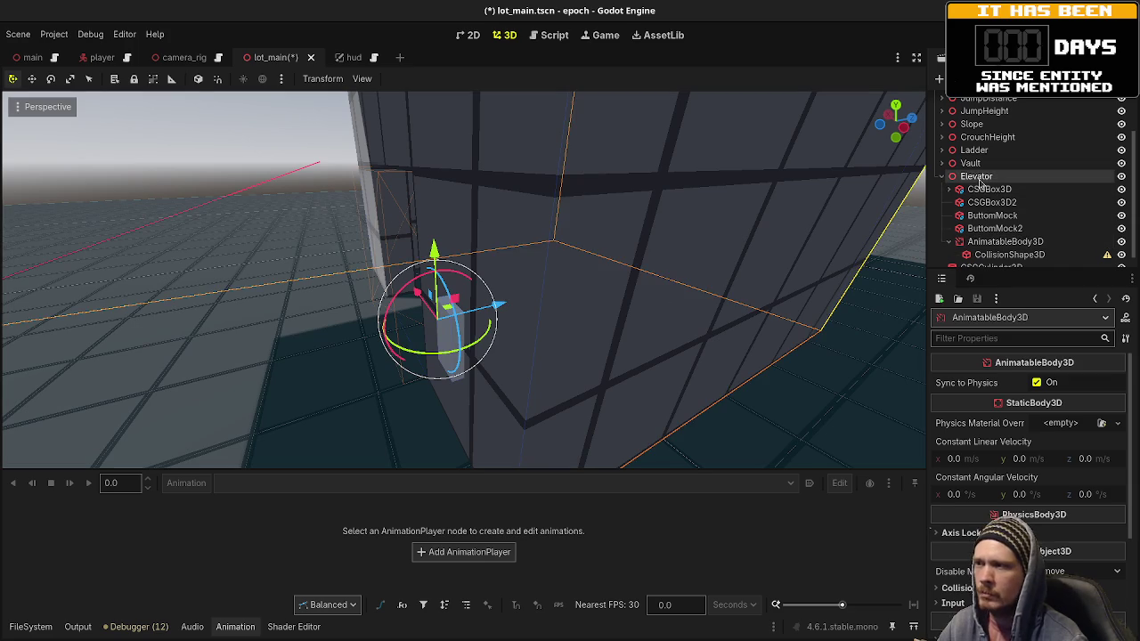
scroll(843, 235, down, 5)
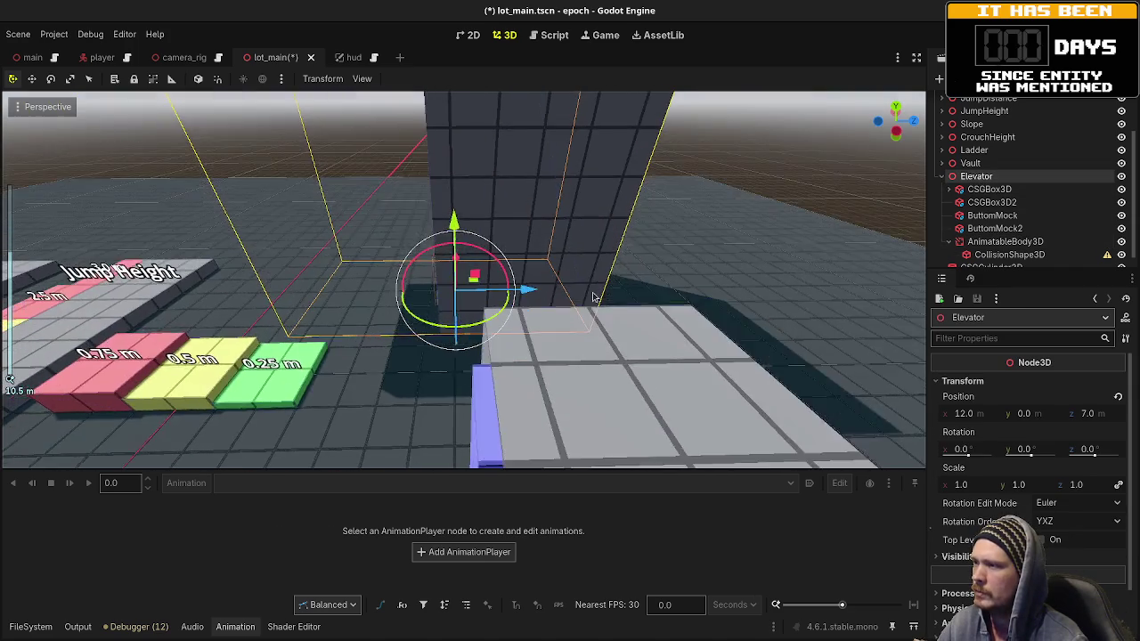
key(f)
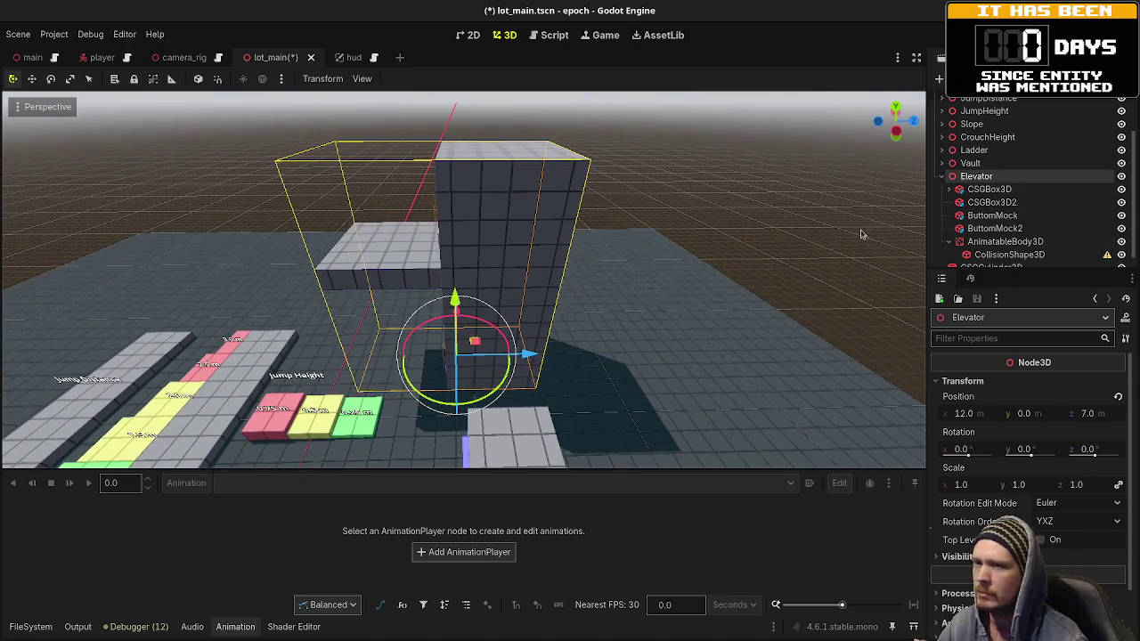
click(991, 190)
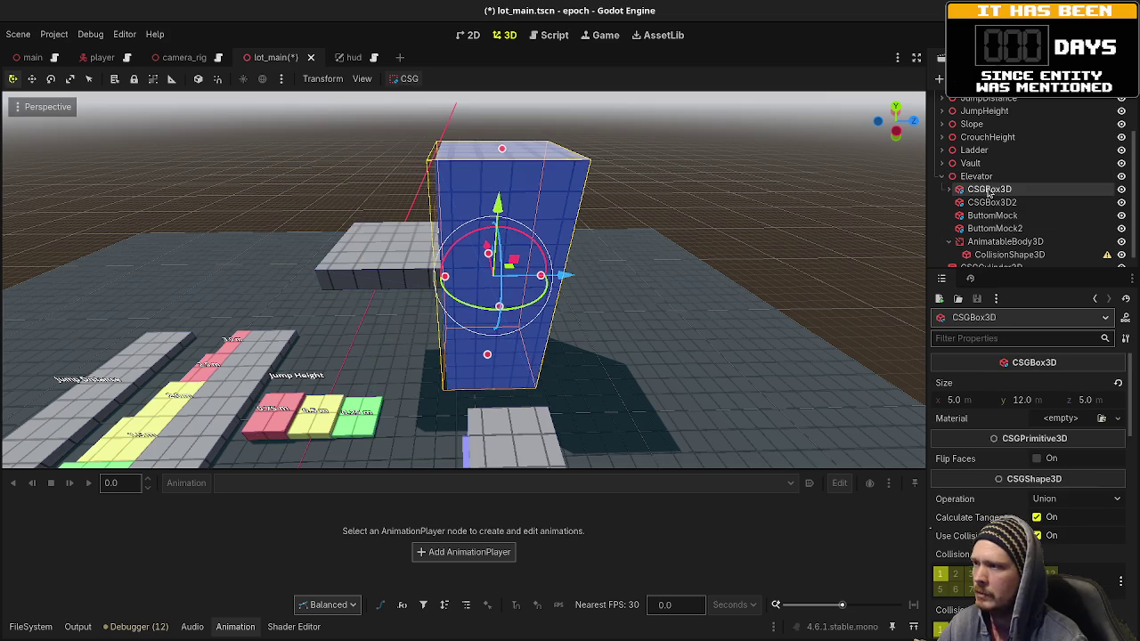
Step: Shift the tall CSGBox3D left along X and the CSGBox3D2 platform 2 m back along Z
drag(576, 276, 538, 278)
click(987, 203)
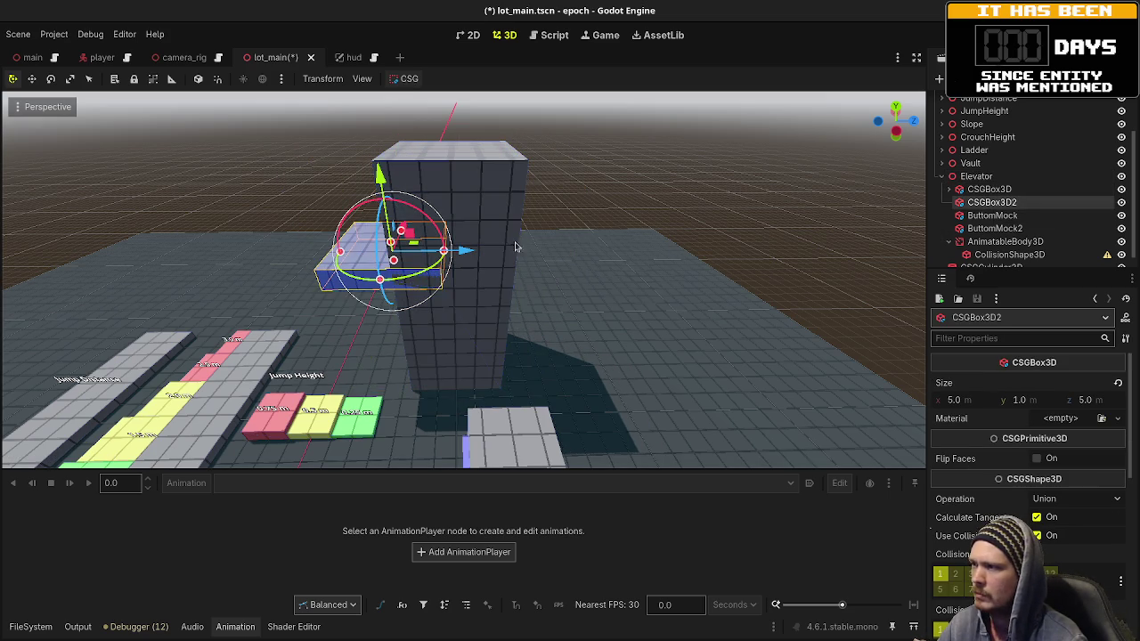
drag(463, 254, 434, 259)
click(356, 263)
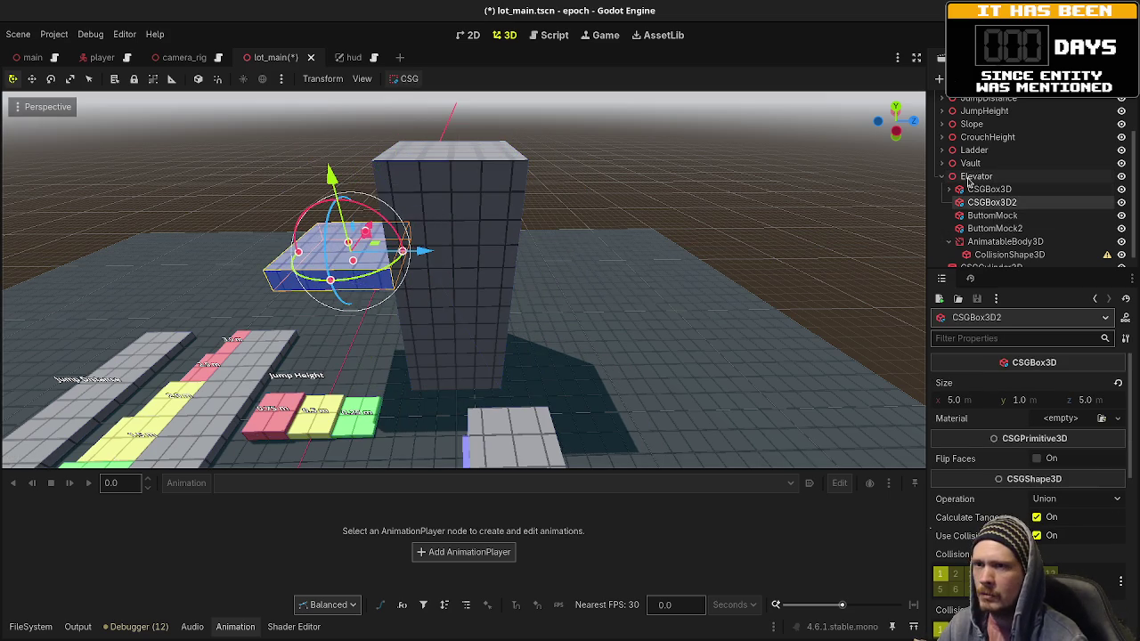
key(f)
scroll(588, 312, up, 3)
drag(589, 312, 713, 303)
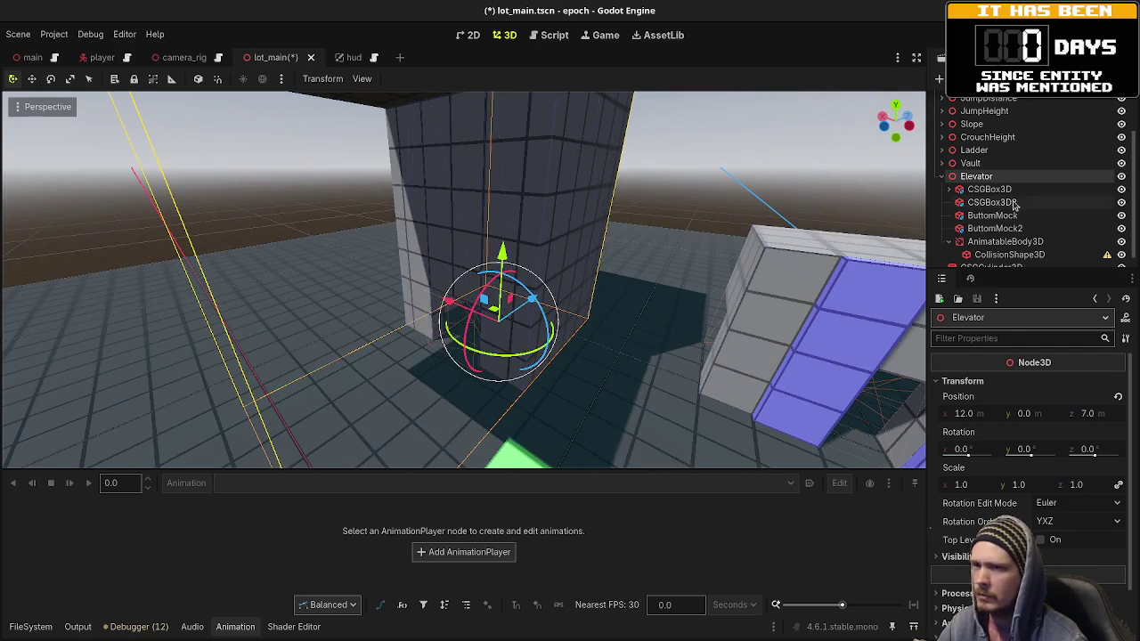
Step: Move ButtomMock and ButtomMock2 together along negative Z, then select AnimatableBody3D
click(993, 203)
click(991, 217)
shift+click(991, 229)
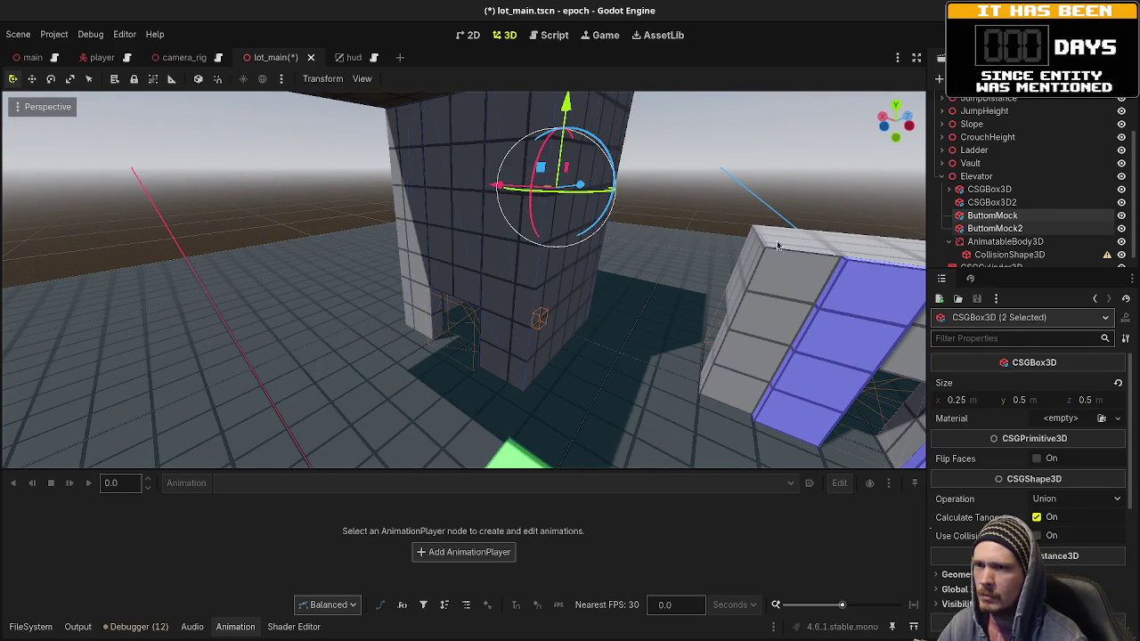
key(f)
mouse_move(577, 216)
mouse_down()
mouse_move(545, 208)
mouse_move(516, 231)
mouse_up()
click(796, 190)
click(557, 291)
mouse_move(557, 291)
mouse_down()
mouse_move(753, 238)
mouse_move(573, 283)
mouse_move(497, 281)
mouse_up()
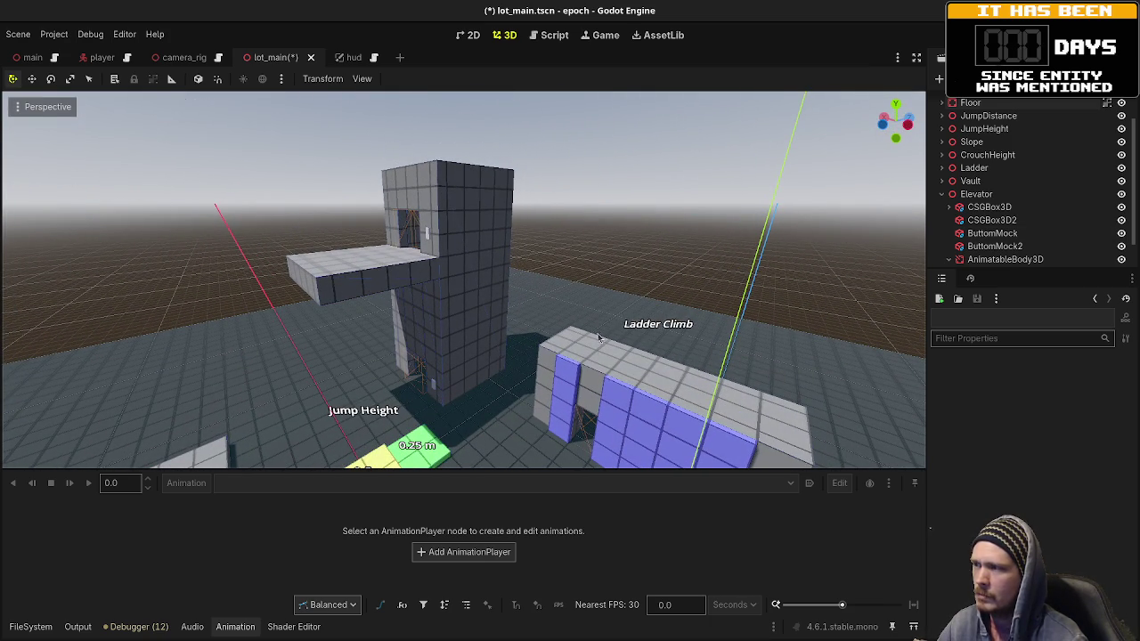
click(950, 259)
Step: Assign a new BoxShape3D to the elevator's CollisionShape3D under AnimatableBody3D
key(f)
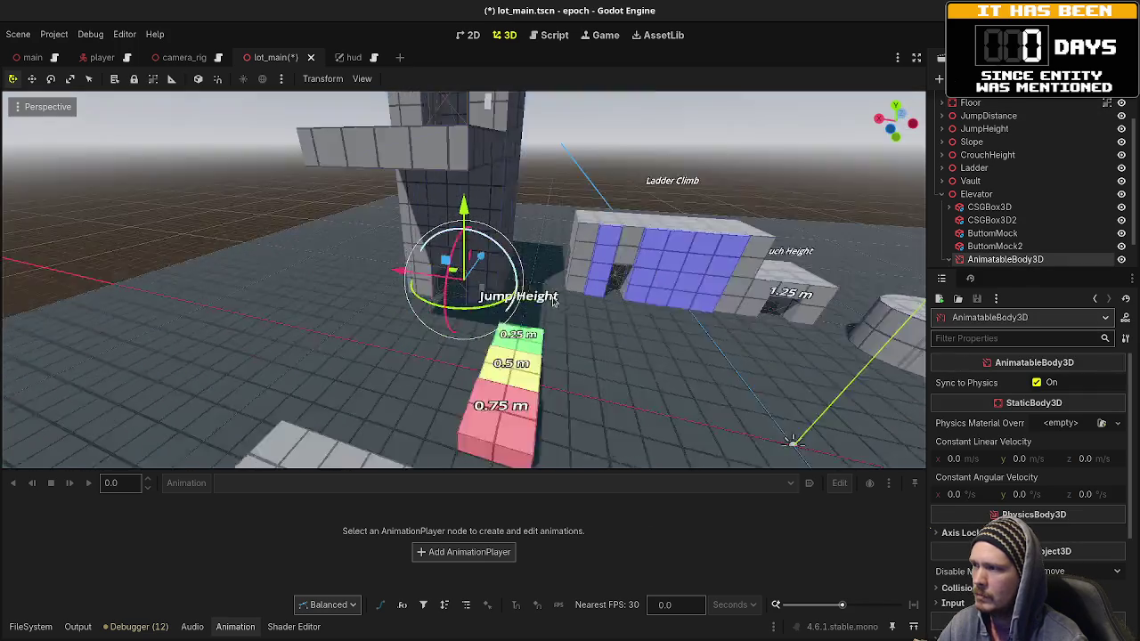
scroll(521, 332, up, 5)
click(948, 259)
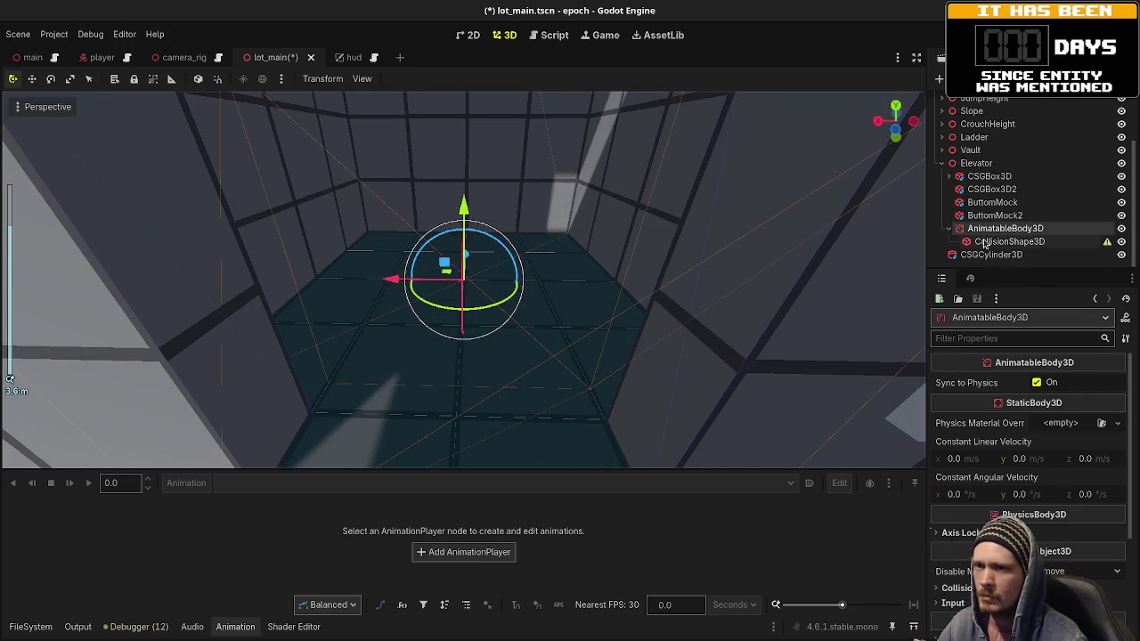
click(980, 243)
click(1073, 383)
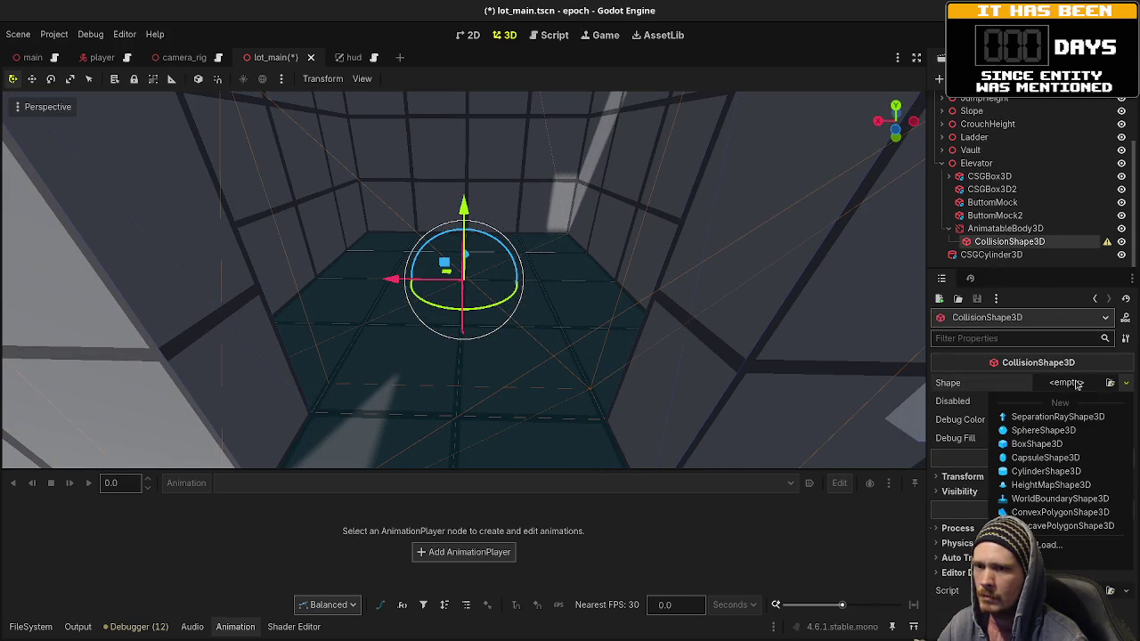
click(1038, 443)
Step: Set the box shape size to 4 × 0.1 × 4 m and save lot_main
click(1070, 382)
click(979, 416)
text(4)
key(Tab)
text(4)
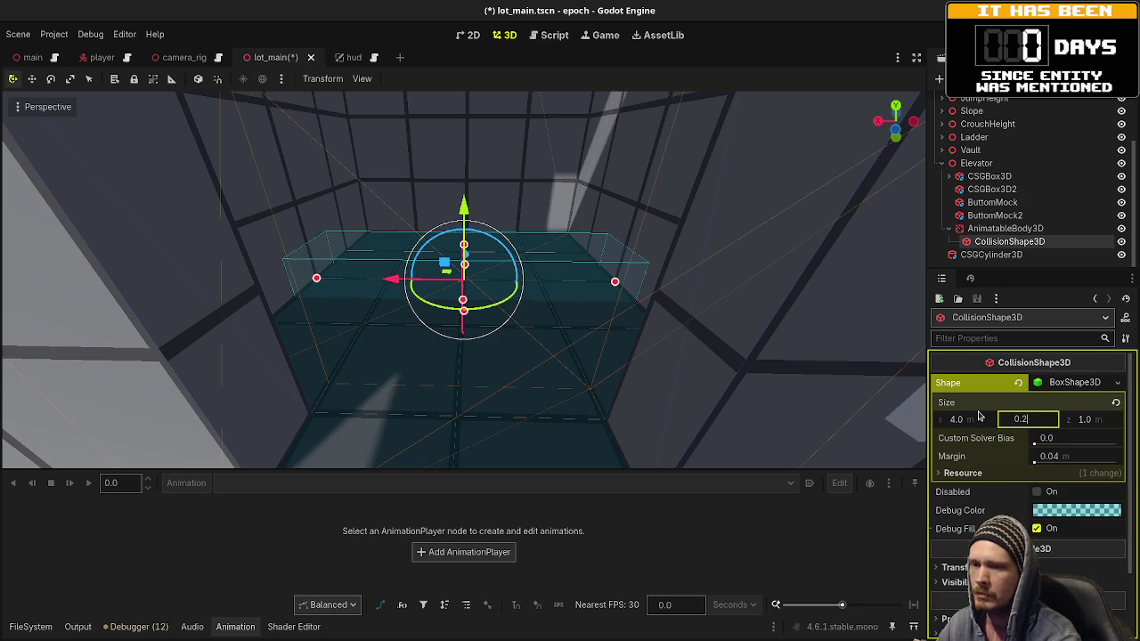
key(Tab)
text(4)
key(Return)
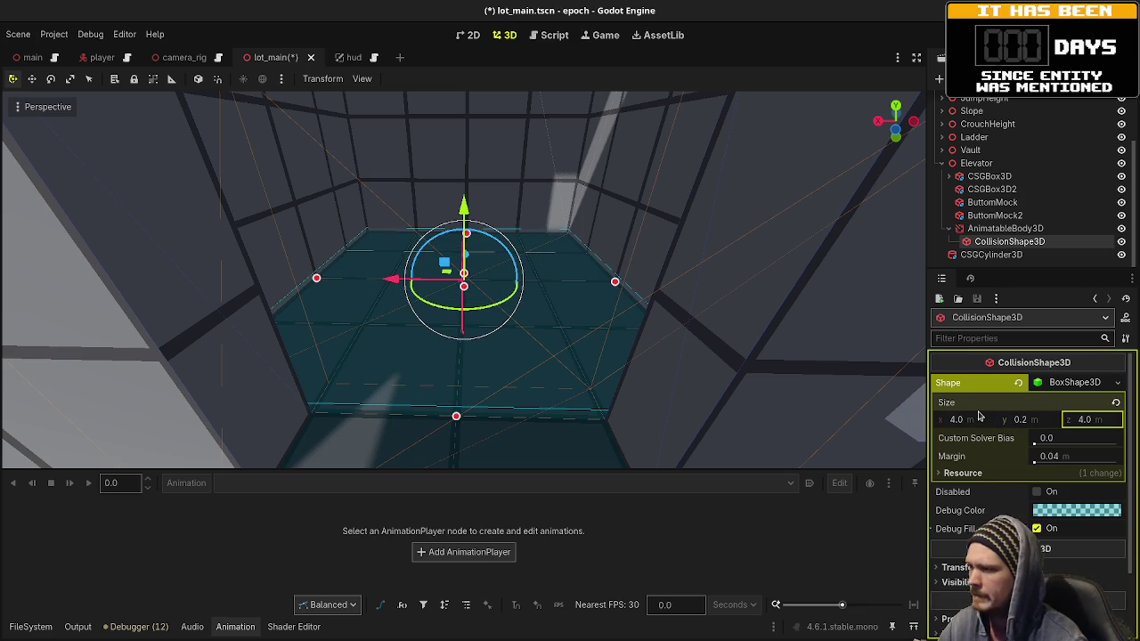
scroll(583, 364, down, 2)
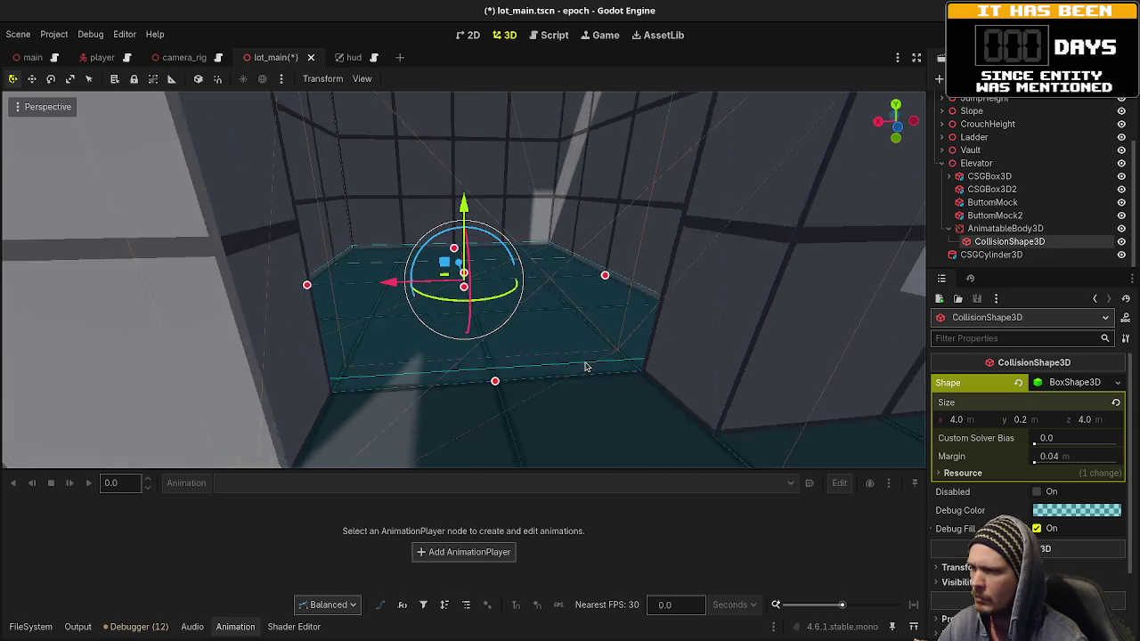
click(1022, 418)
text(0.1)
key(Return)
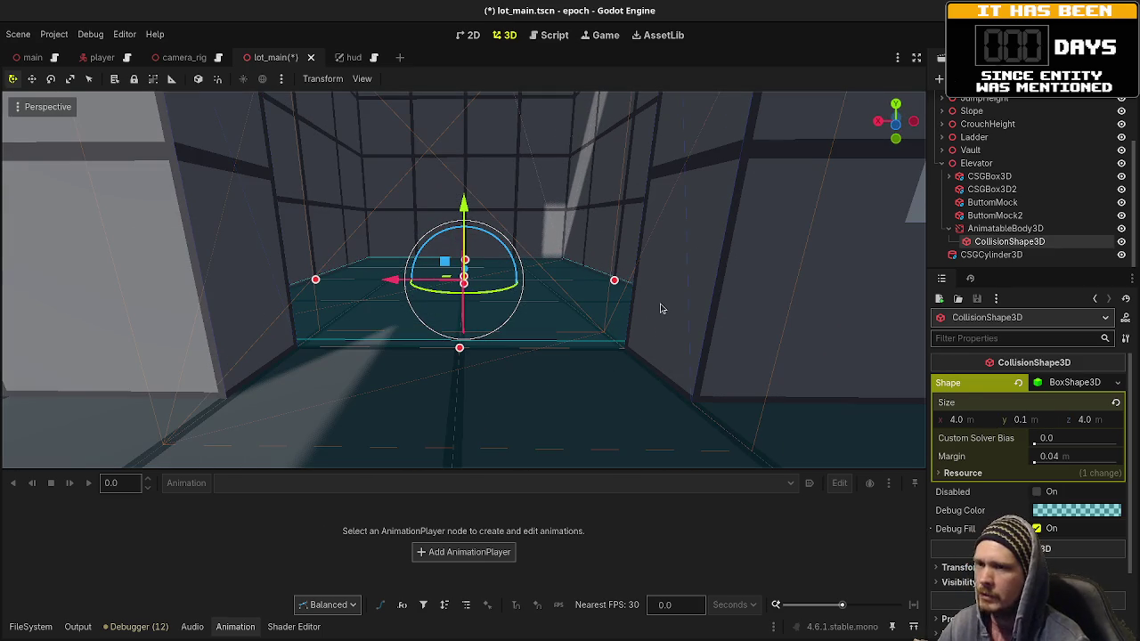
key(ctrl+s)
Step: Add a MeshInstance3D child to AnimatableBody3D and give it a new BoxMesh instead of ImmediateMesh
click(973, 229)
key(ctrl+a)
text(meshi)
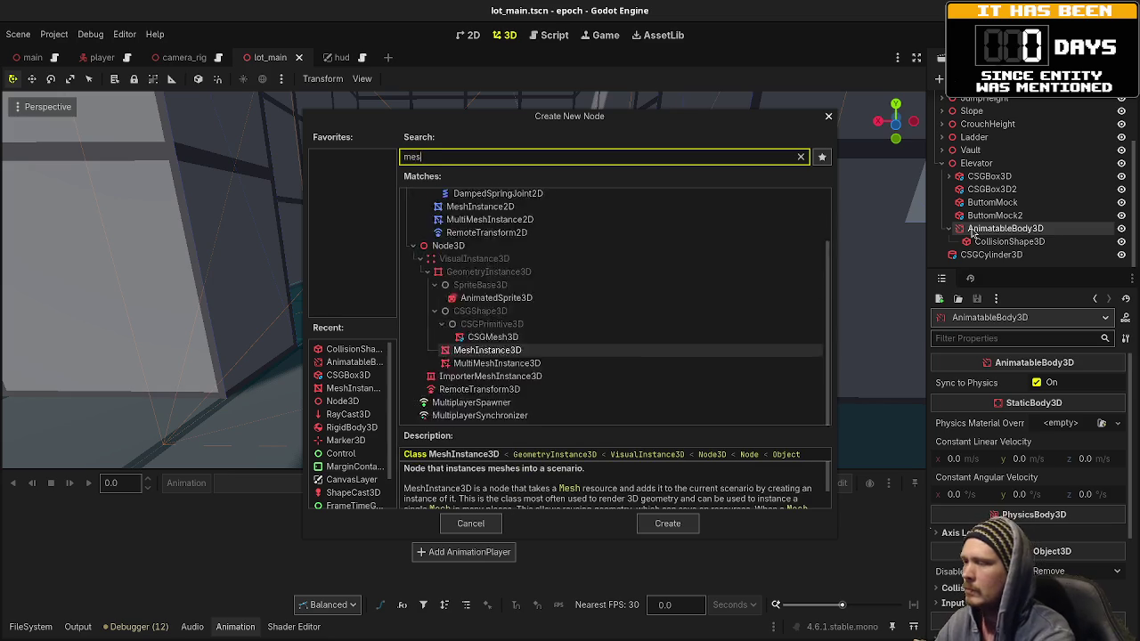
key(Return)
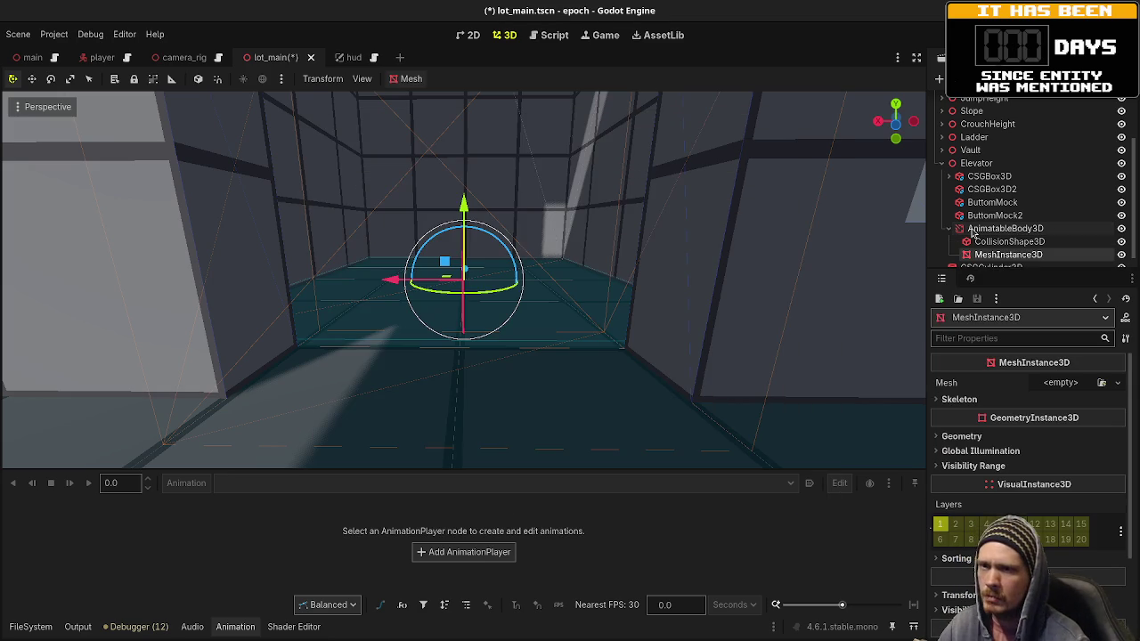
click(1062, 382)
click(1062, 433)
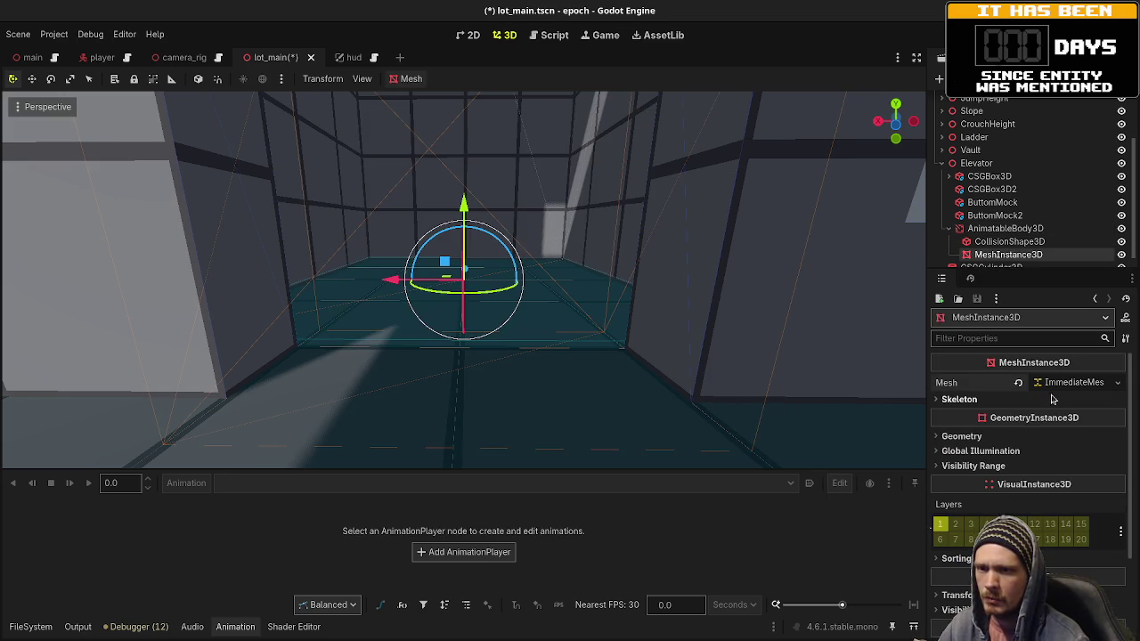
click(1017, 385)
click(1060, 383)
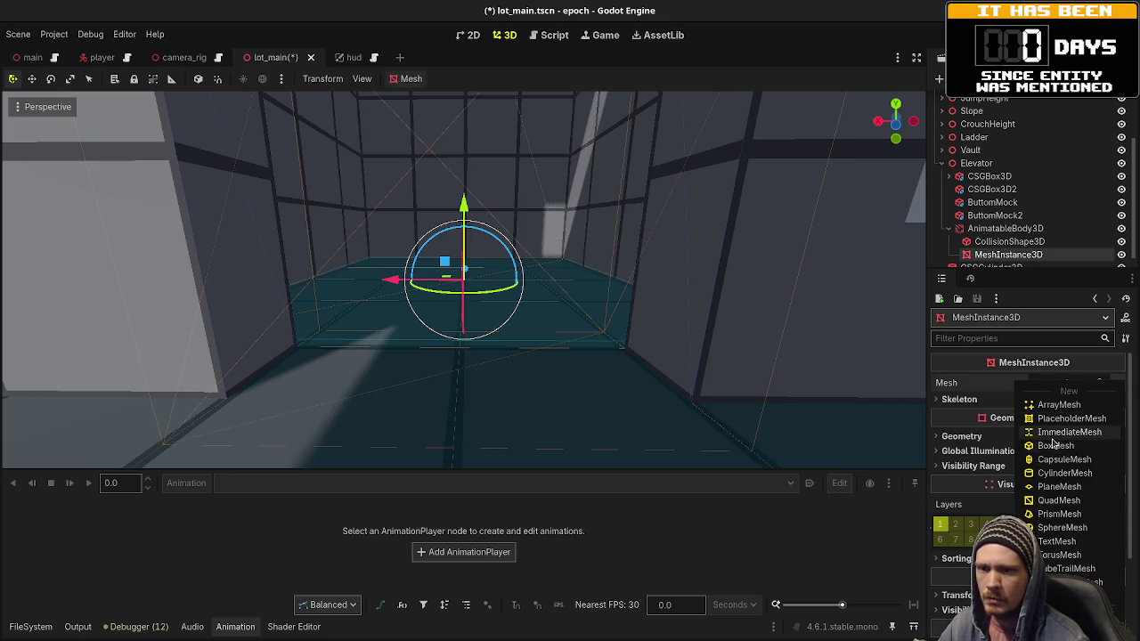
click(1056, 447)
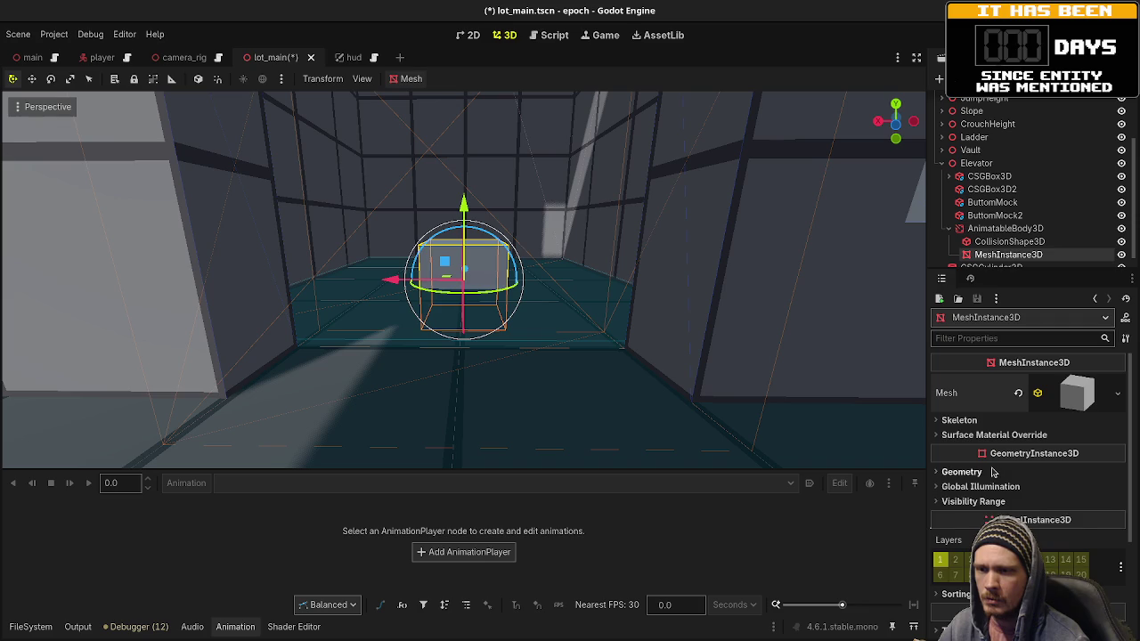
Step: Set the BoxMesh size to 4, 0.1, 4 m, then deselect the floor mesh
click(967, 472)
click(1069, 412)
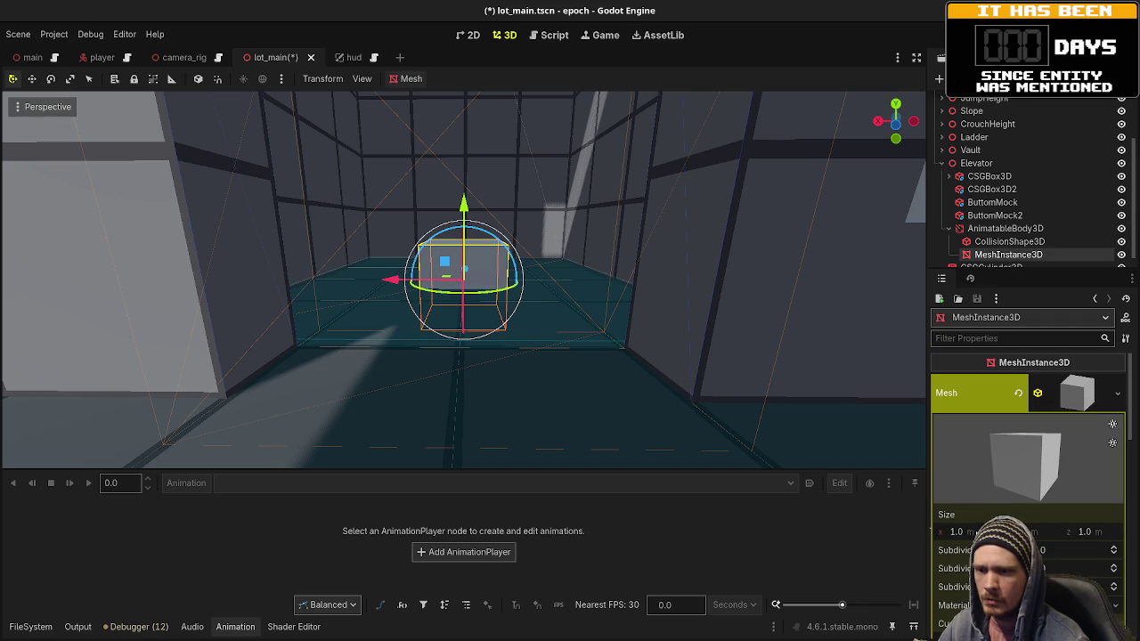
text(4)
key(Tab)
text(0.1)
key(Tab)
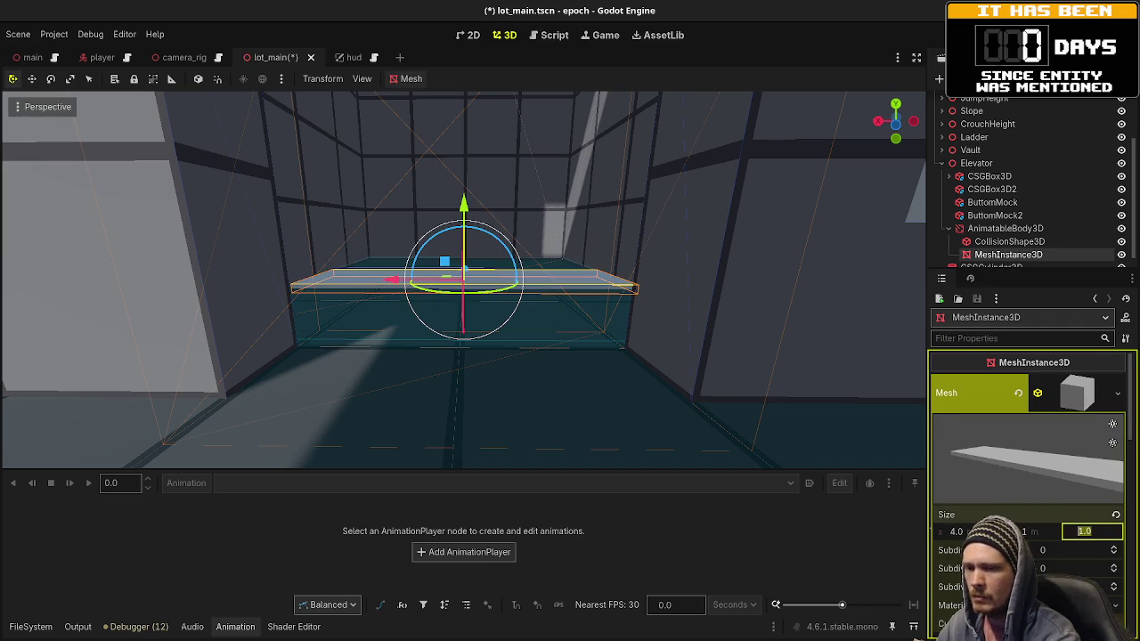
text(4)
key(Return)
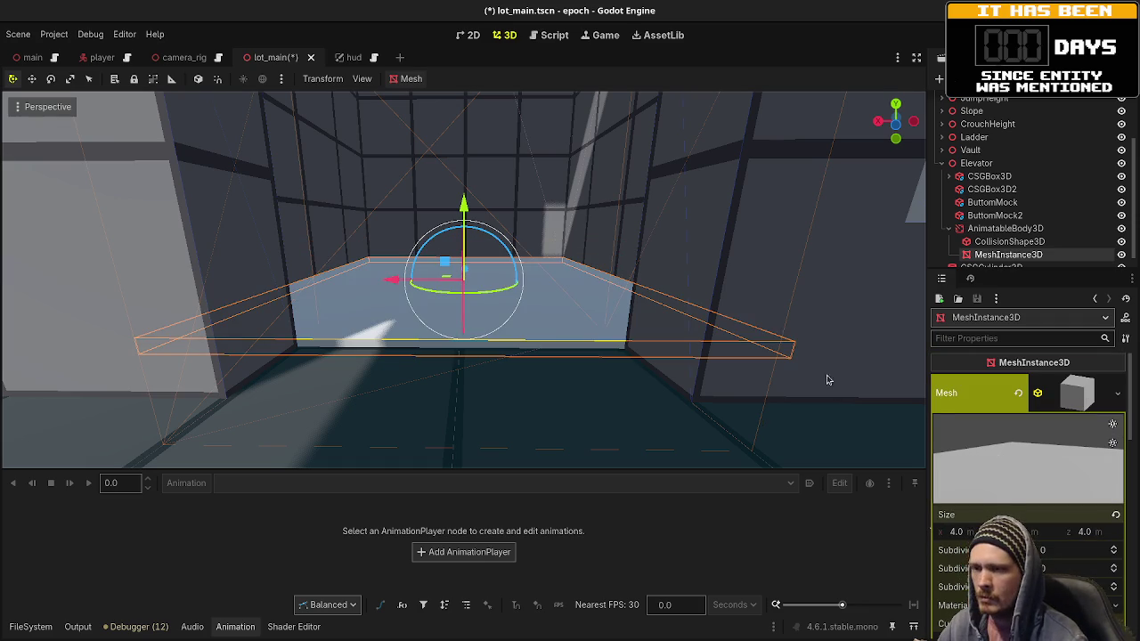
scroll(826, 381, down, 5)
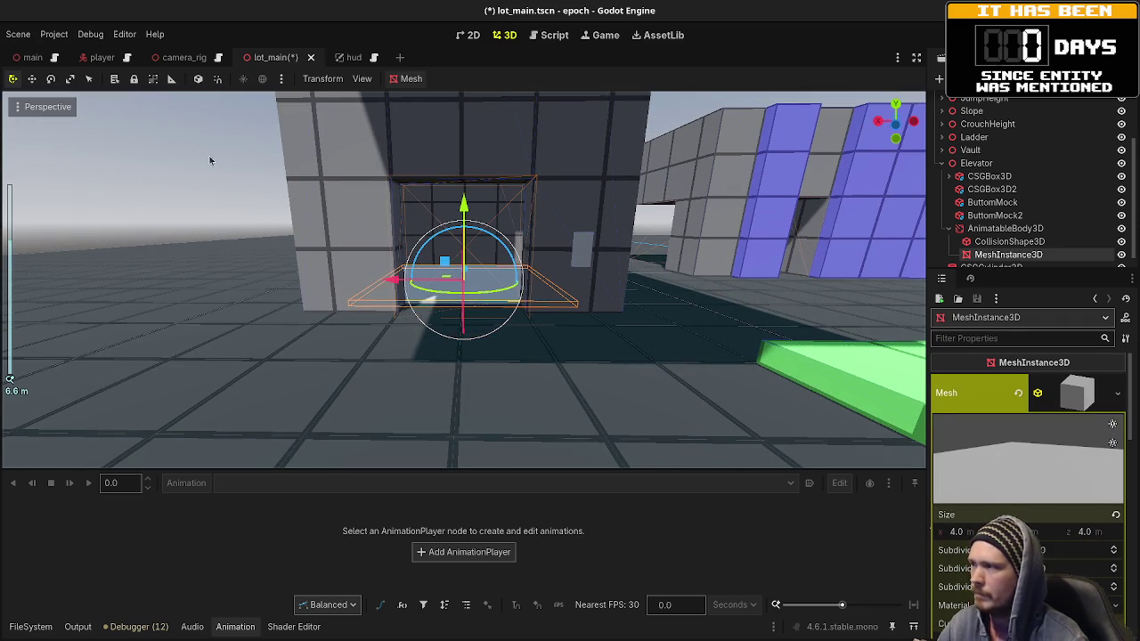
click(209, 161)
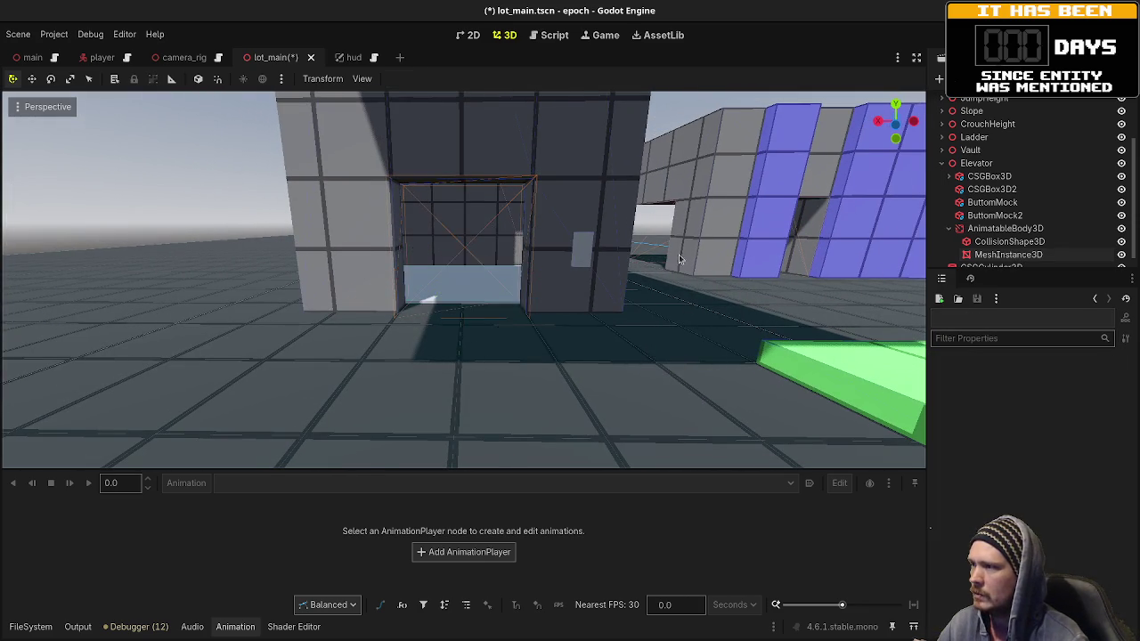
Step: Rename the AnimatableBody3D under Elevator to ElevatorFloor
click(1004, 229)
key(Left)
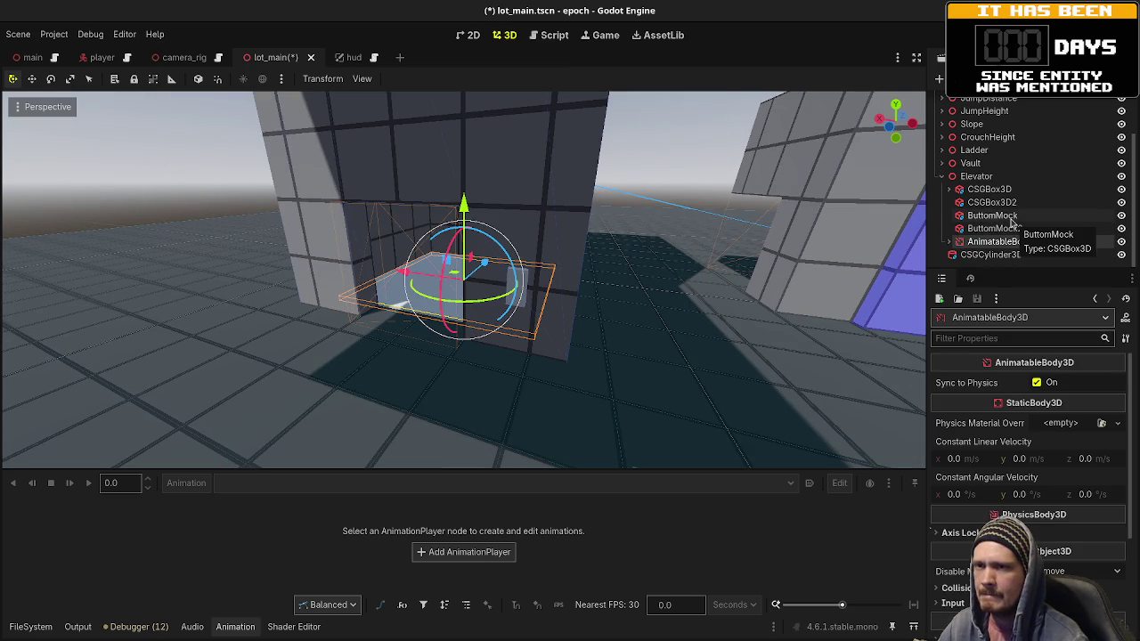
click(997, 178)
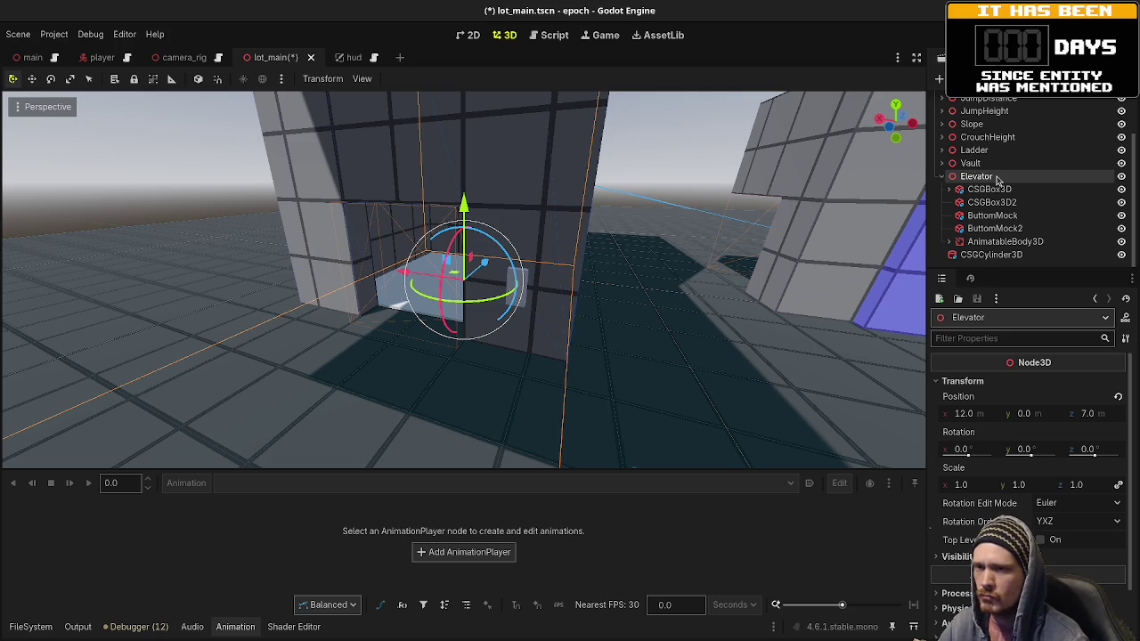
click(948, 243)
click(1002, 242)
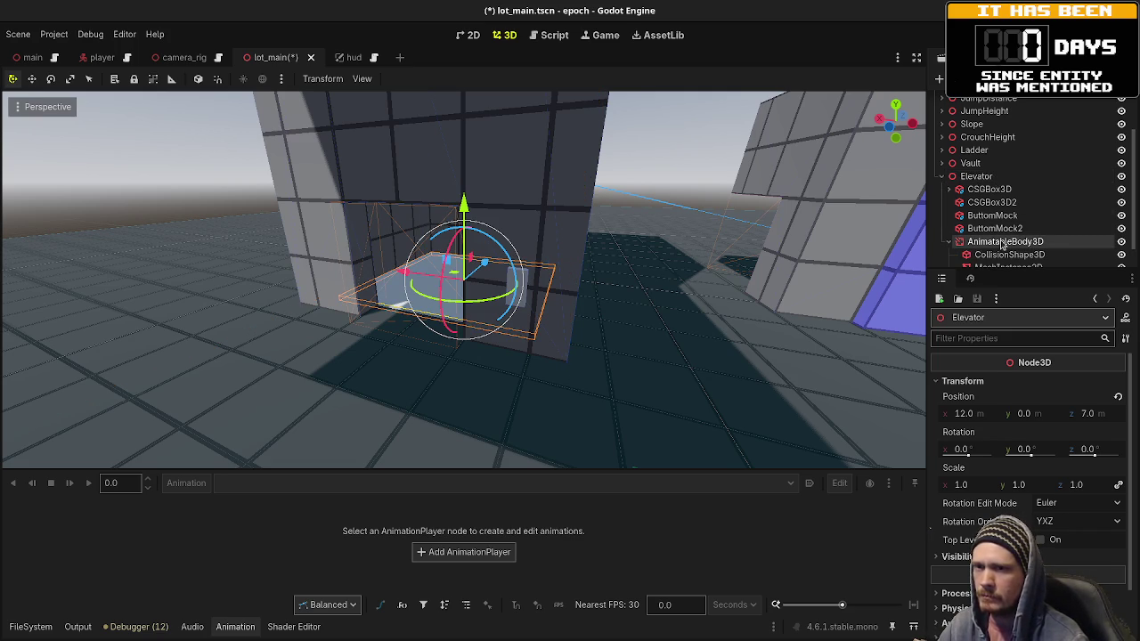
double_click(1003, 242)
text(Elev)
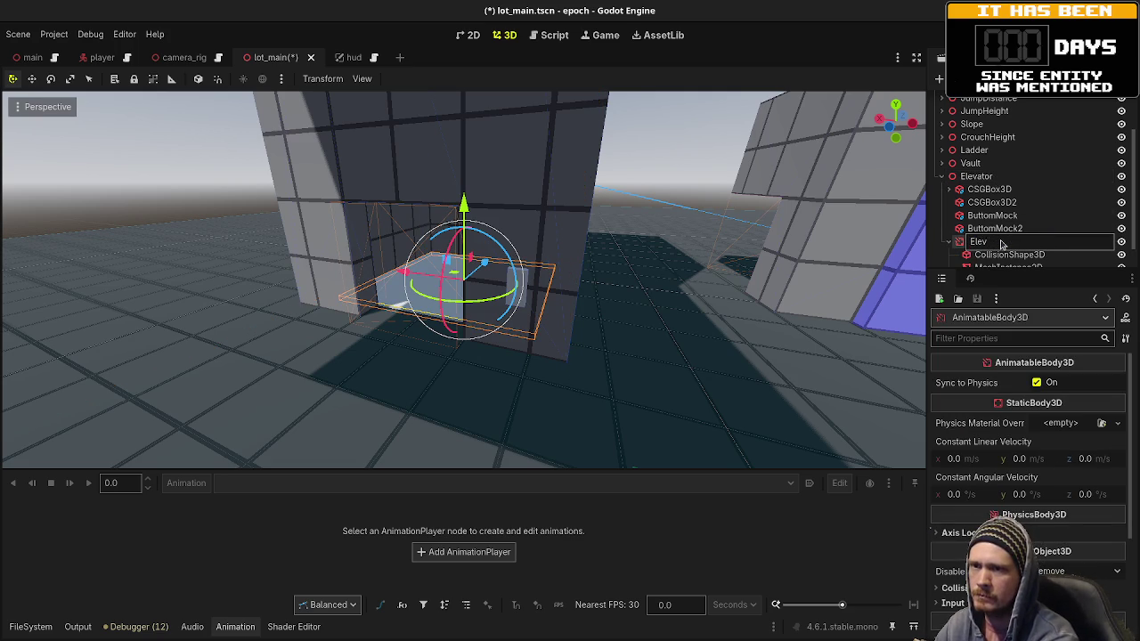
text(atorFlo)
key(Return)
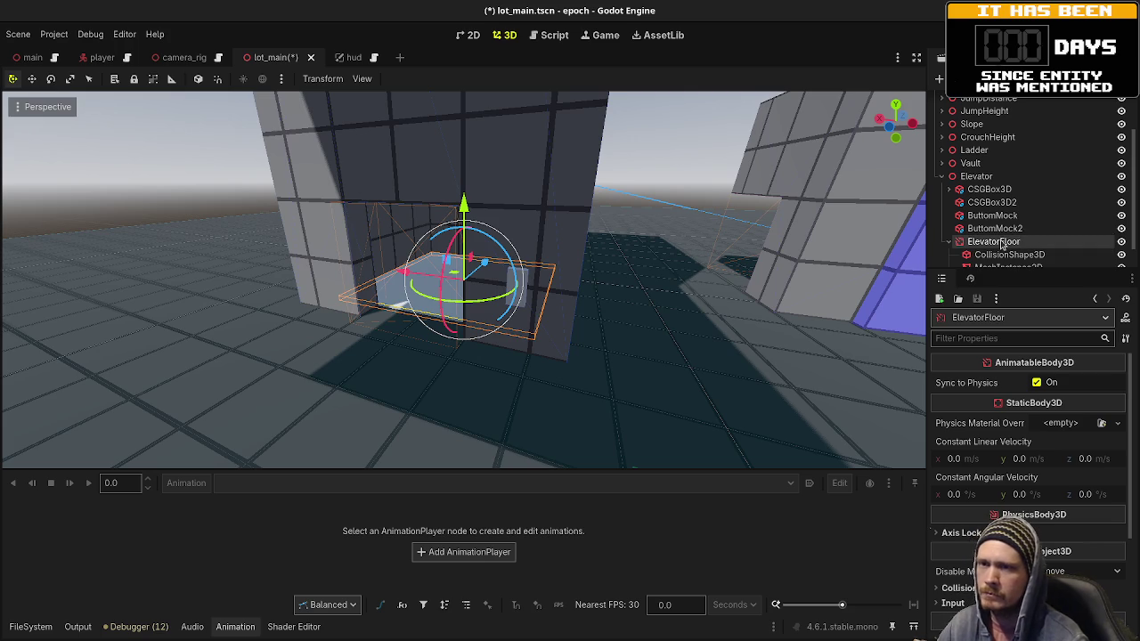
Step: Collapse ElevatorFloor's children and select the Elevator node as the new parent
click(949, 241)
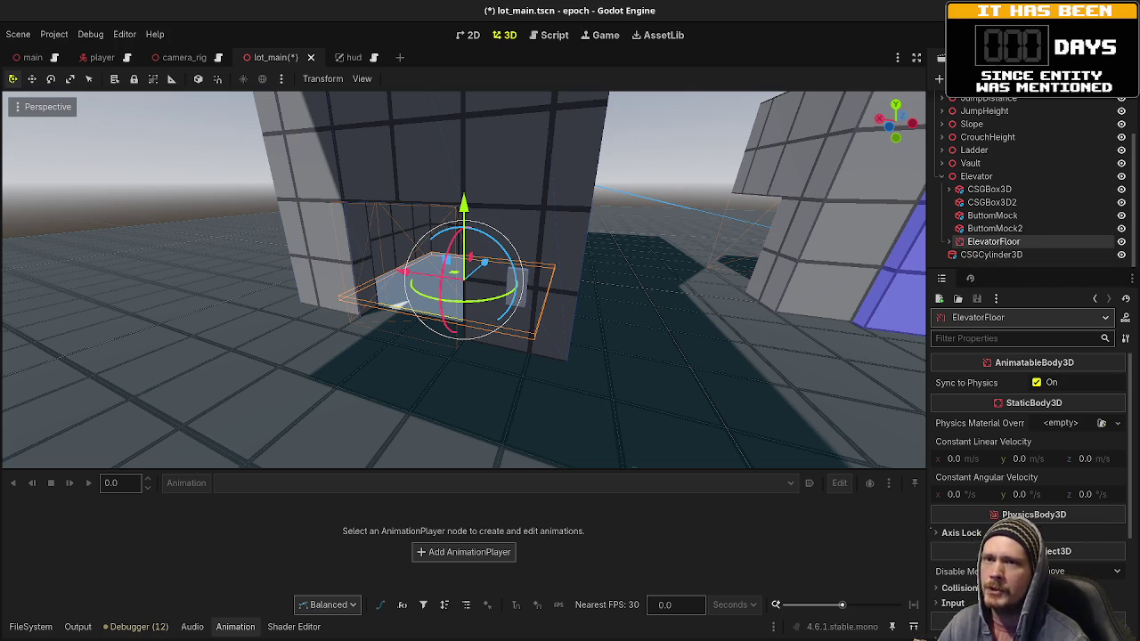
scroll(1012, 168, up, 3)
scroll(1016, 164, down, 2)
scroll(1020, 160, up, 2)
scroll(1030, 154, down, 2)
scroll(1032, 157, up, 2)
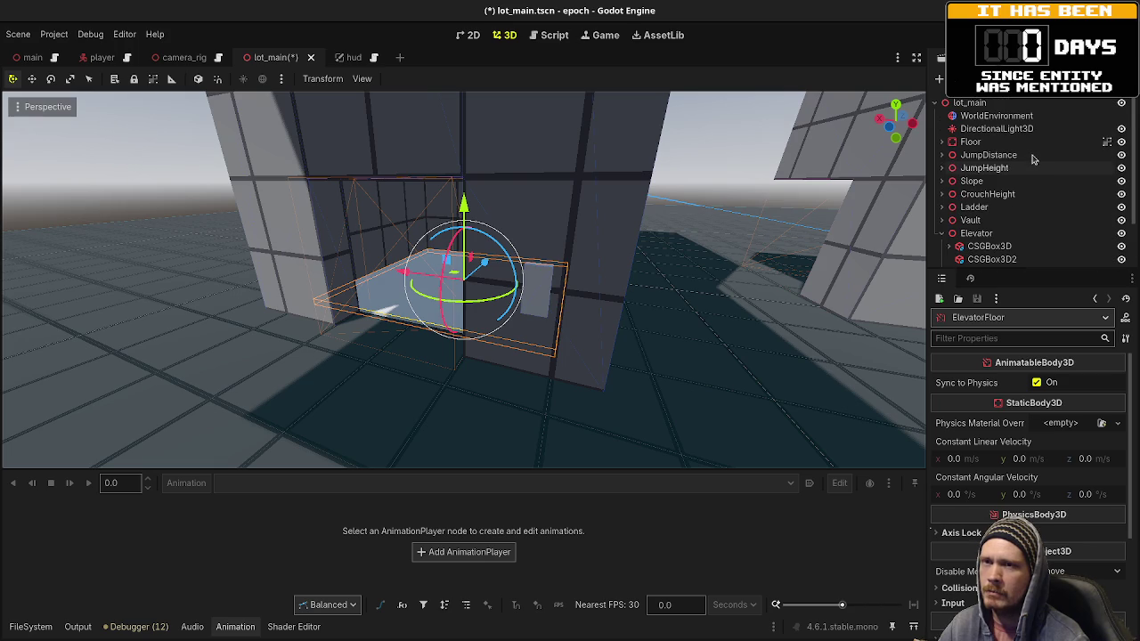
scroll(1033, 159, down, 2)
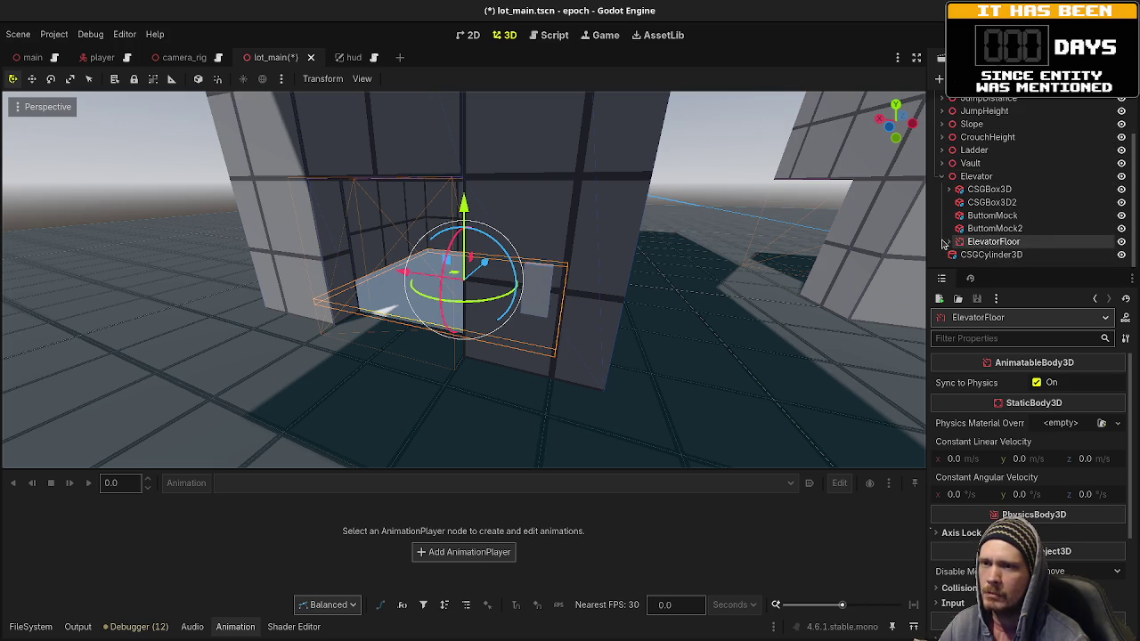
scroll(644, 255, down, 3)
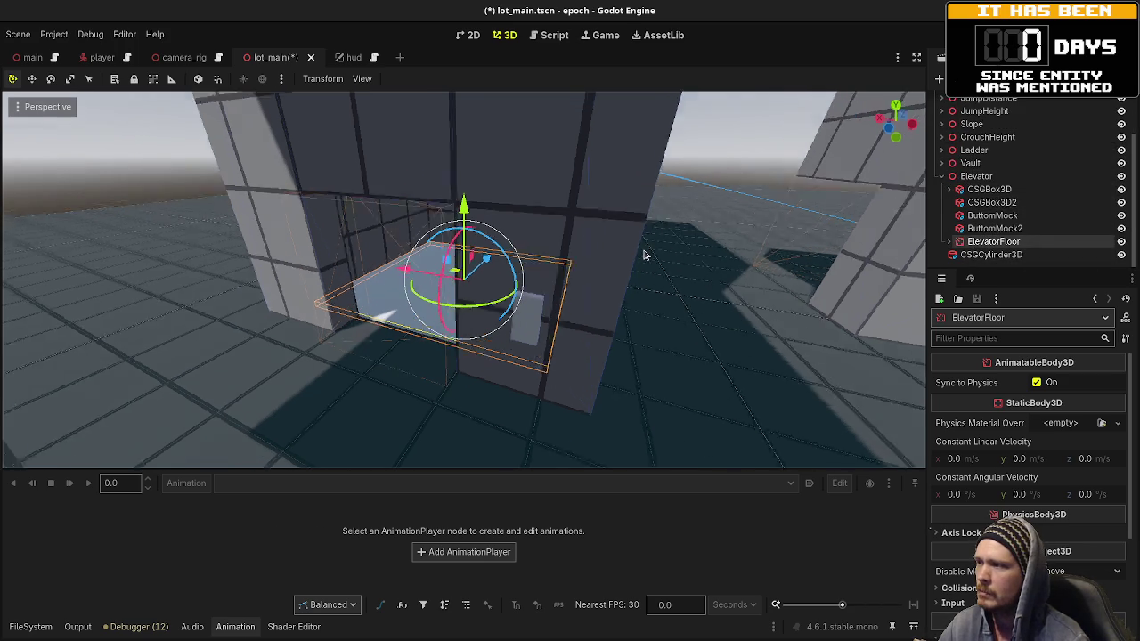
click(978, 178)
key(ctrl+a)
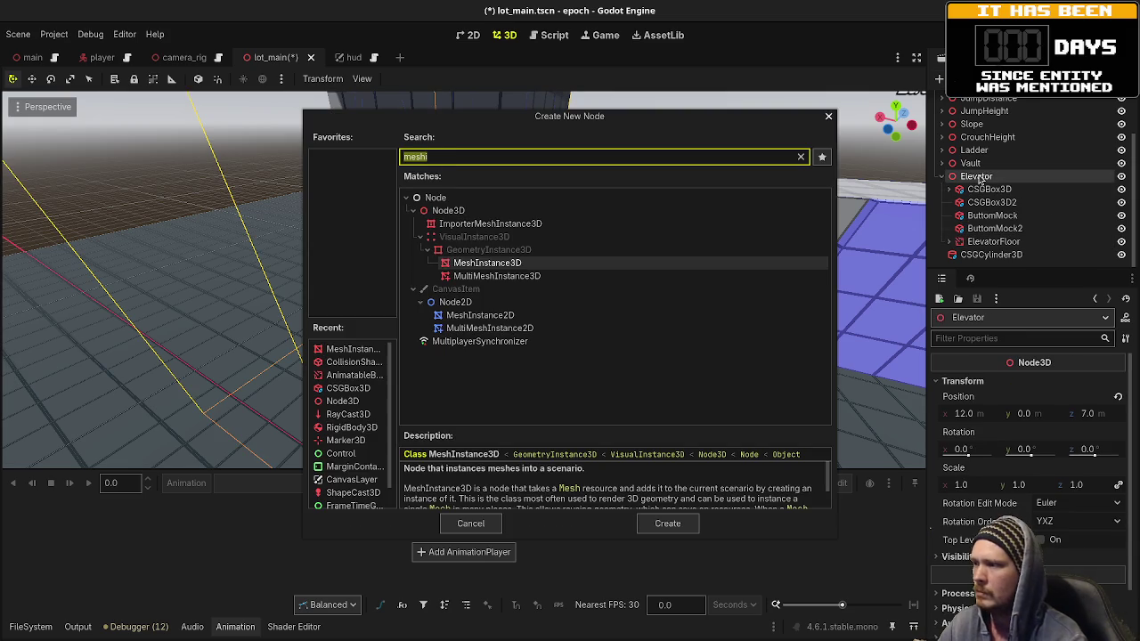
text(animationpla)
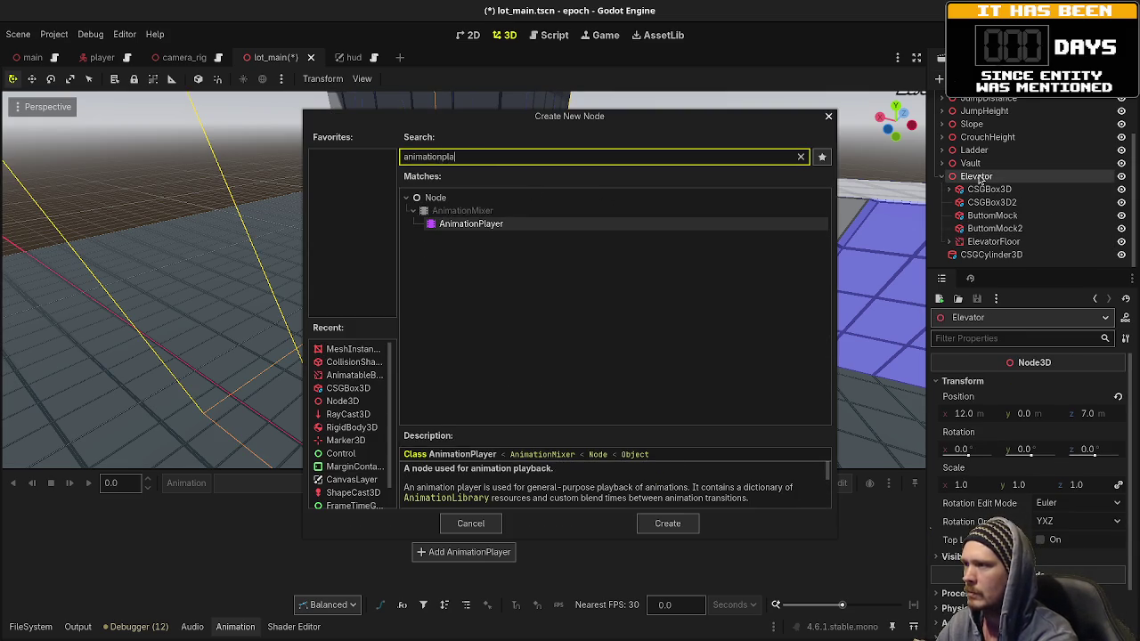
key(Return)
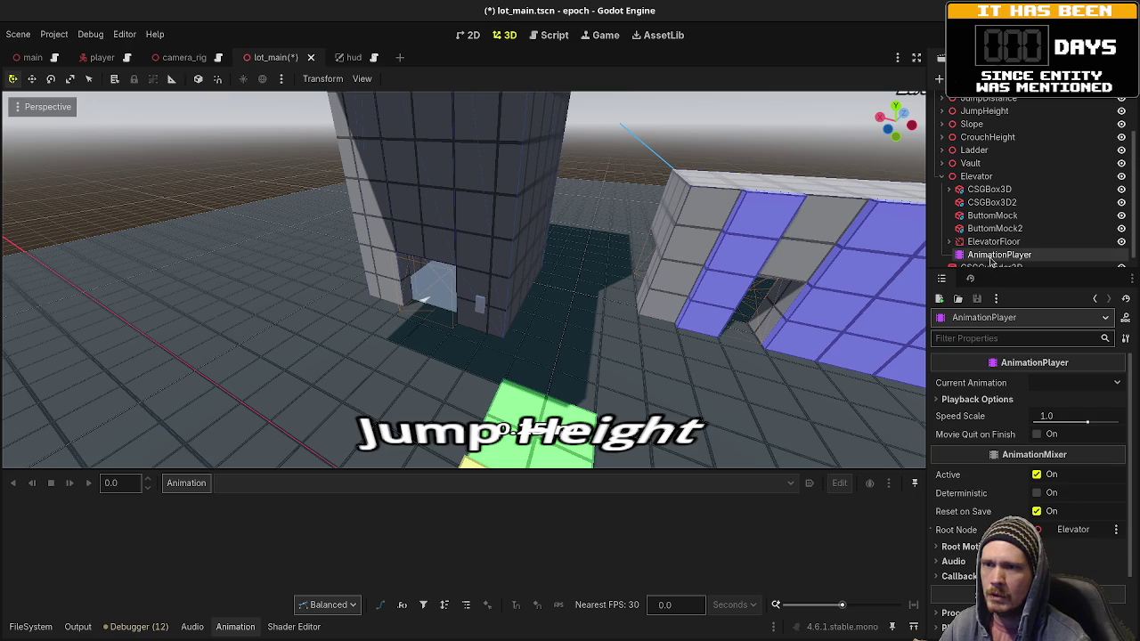
click(186, 483)
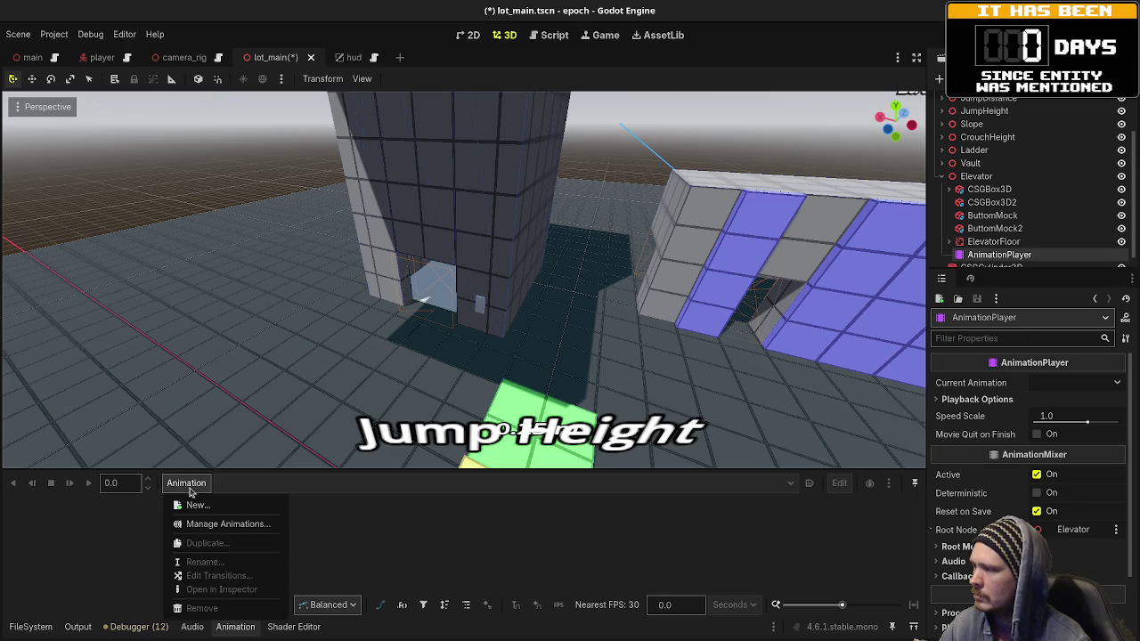
click(197, 505)
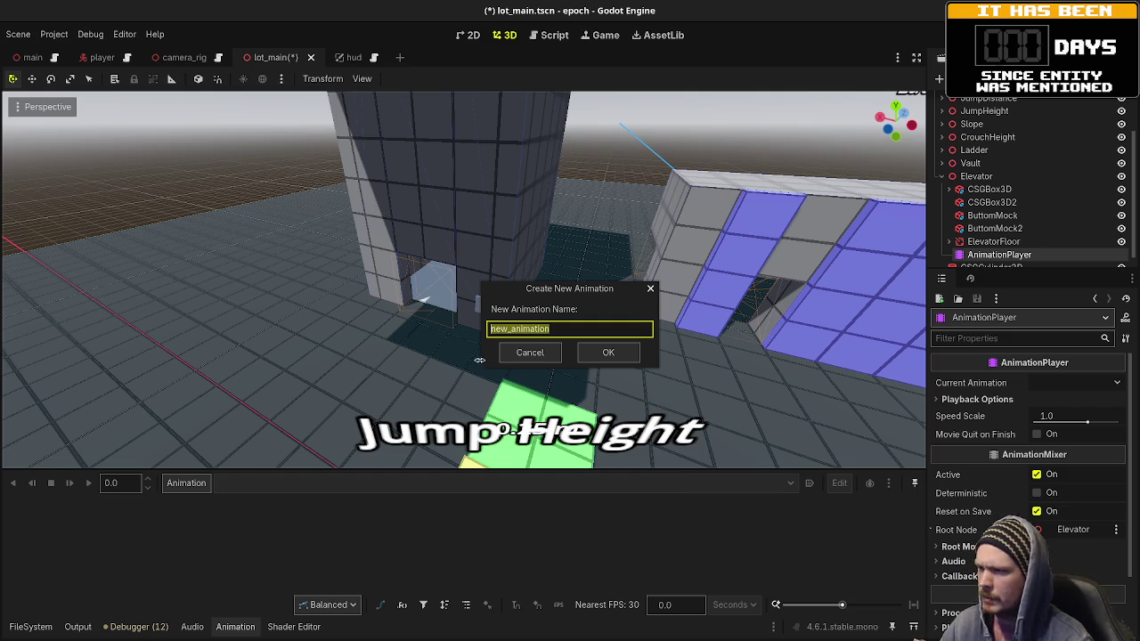
click(522, 352)
click(990, 241)
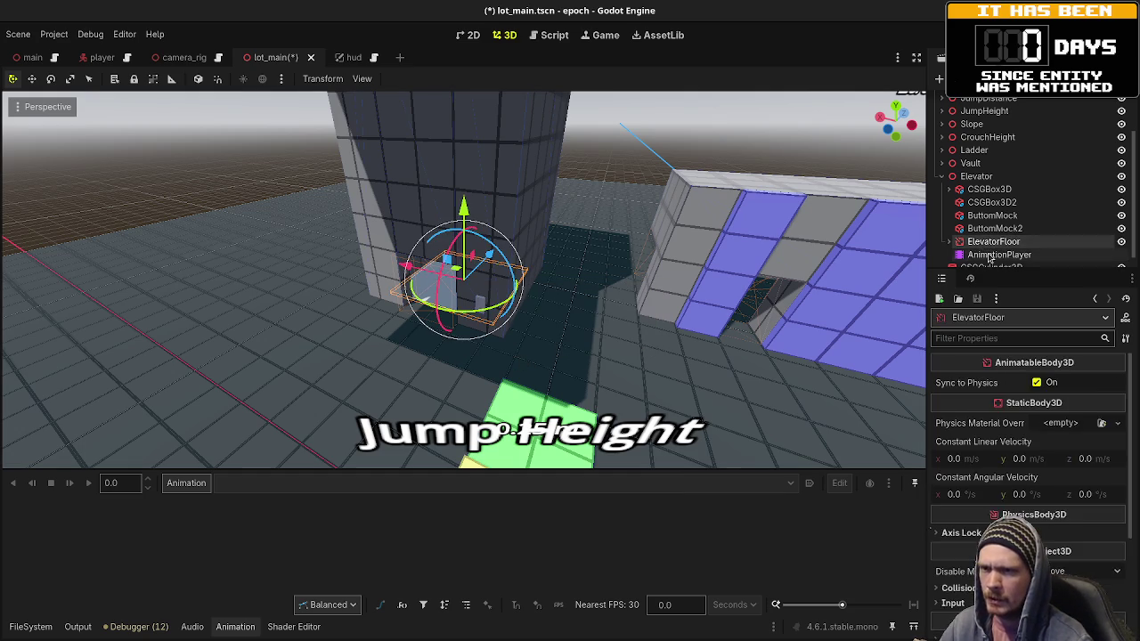
right_click(949, 257)
click(980, 554)
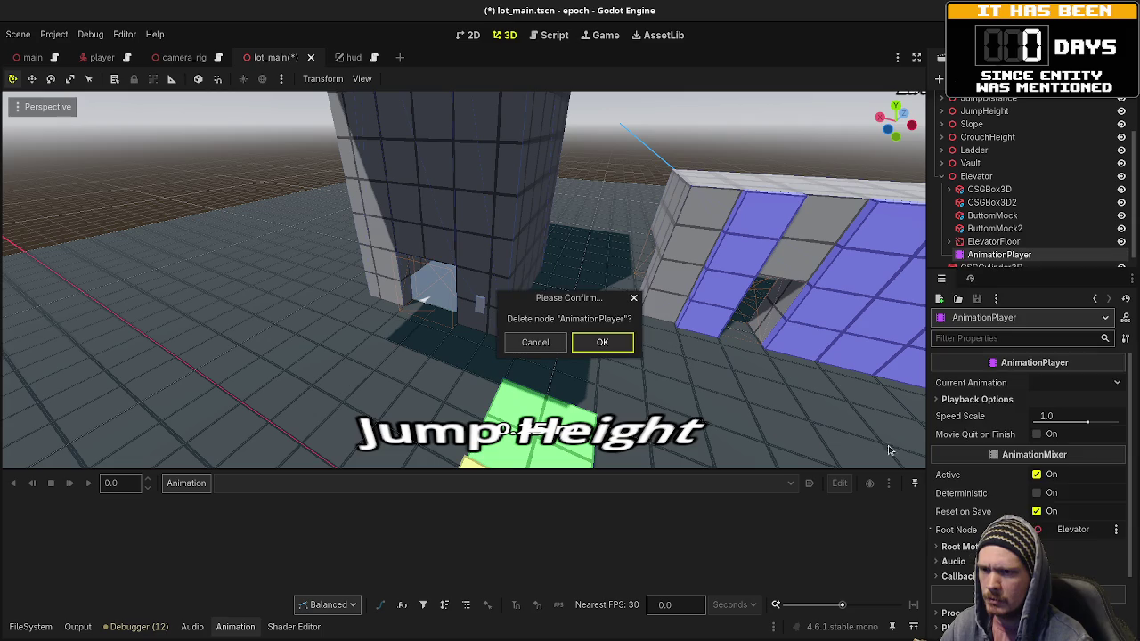
click(600, 338)
click(980, 243)
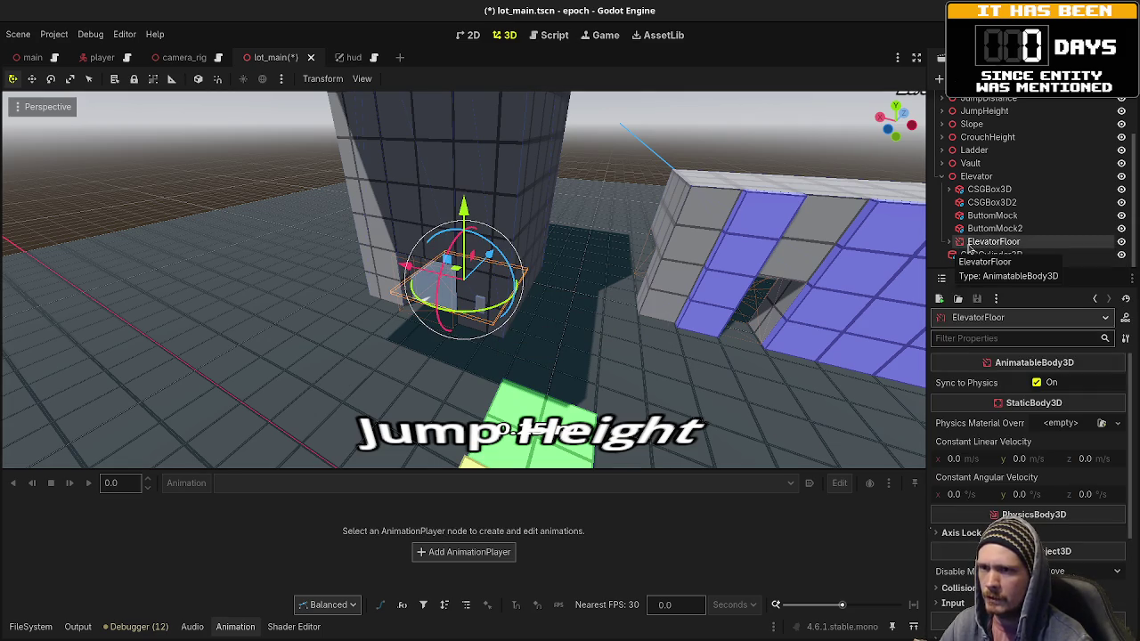
click(950, 241)
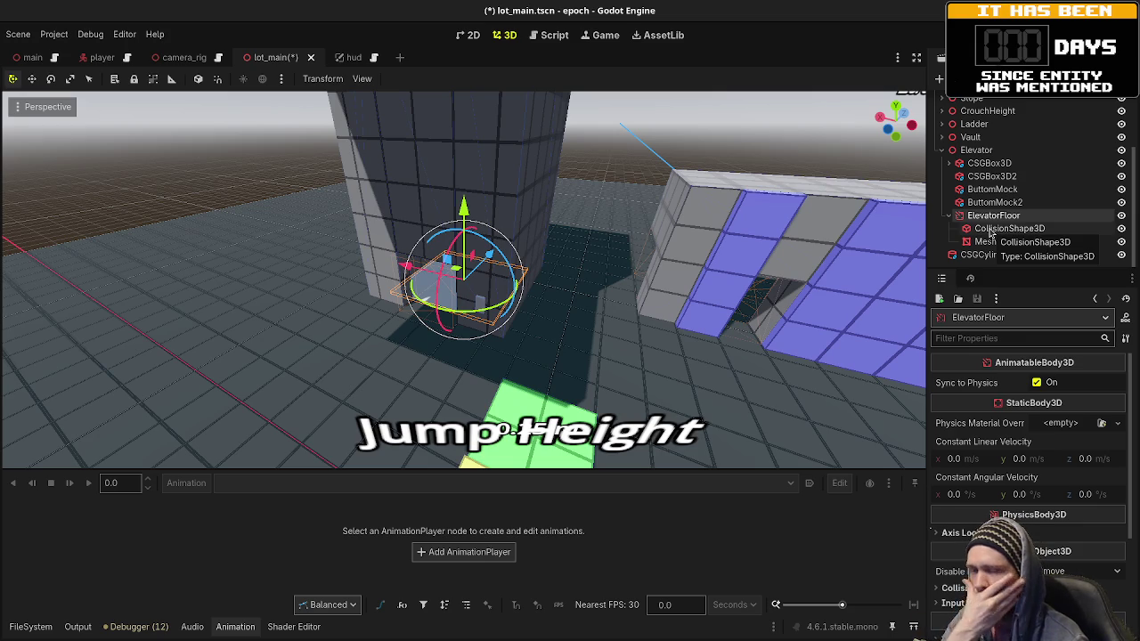
Step: Select the floor's CollisionShape3D, save lot_main, and launch the game with F5
click(1004, 230)
mouse_move(594, 296)
mouse_down()
mouse_move(531, 307)
mouse_move(584, 223)
mouse_up()
scroll(532, 308, up, 3)
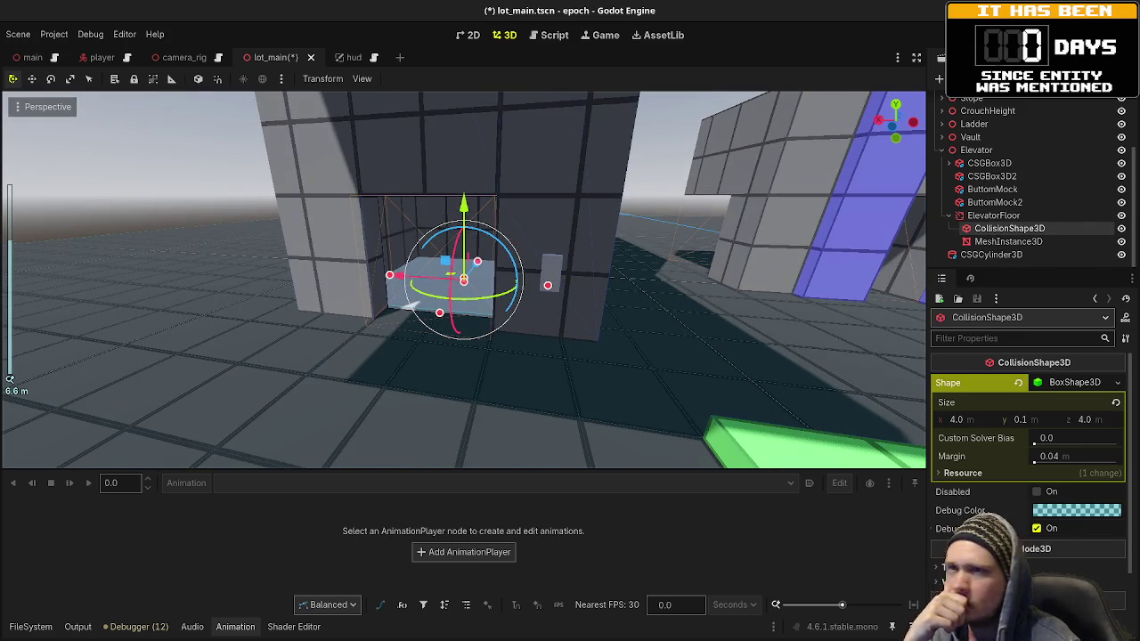
key(ctrl+s)
key(F5)
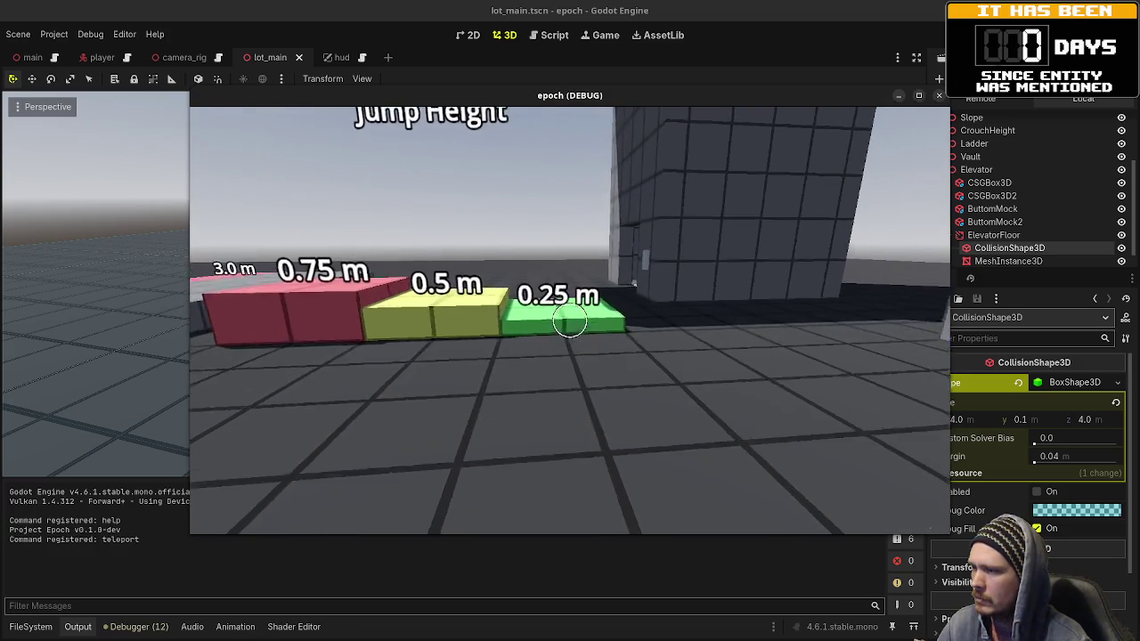
Step: Walk past the Jump Height blocks into the elevator doorway, then stop the game with F8
key(w)
key(w)
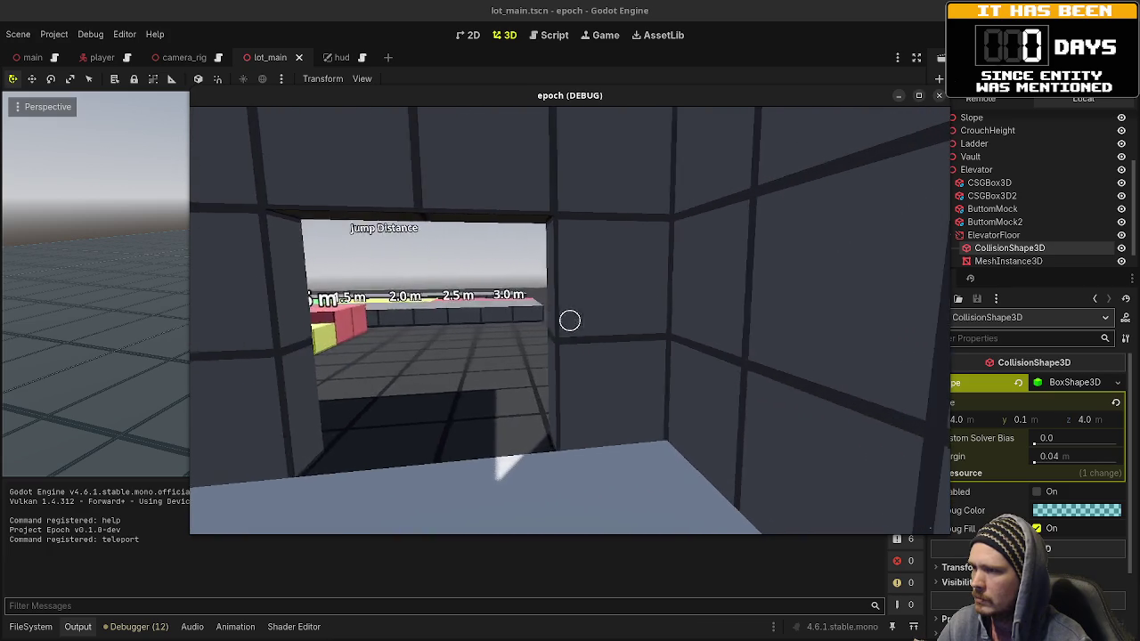
key(w)
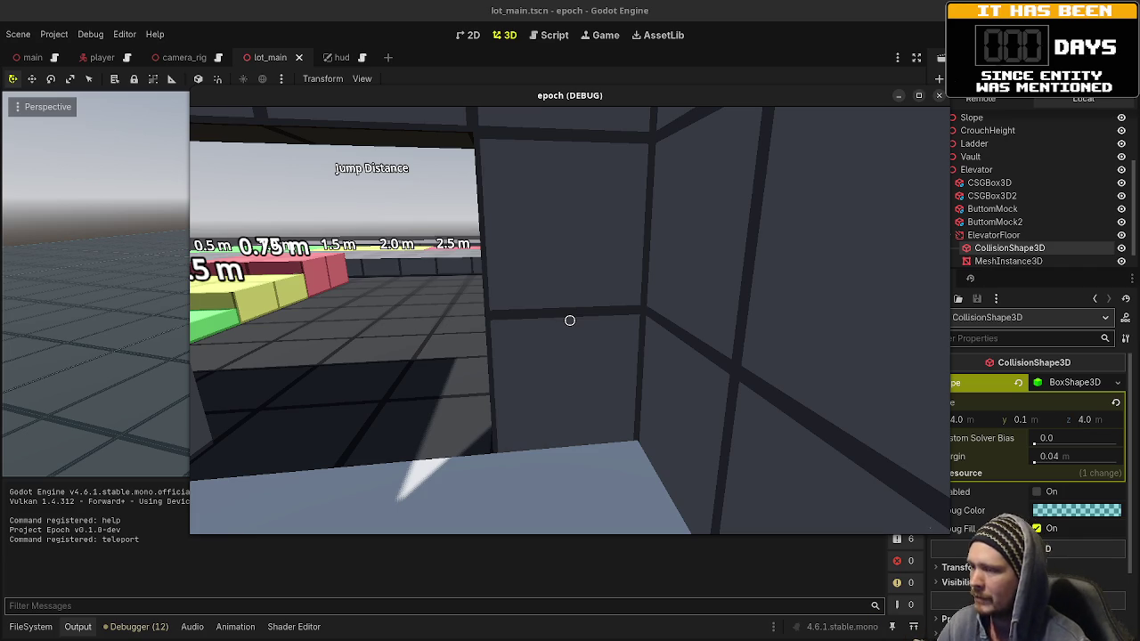
key(s)
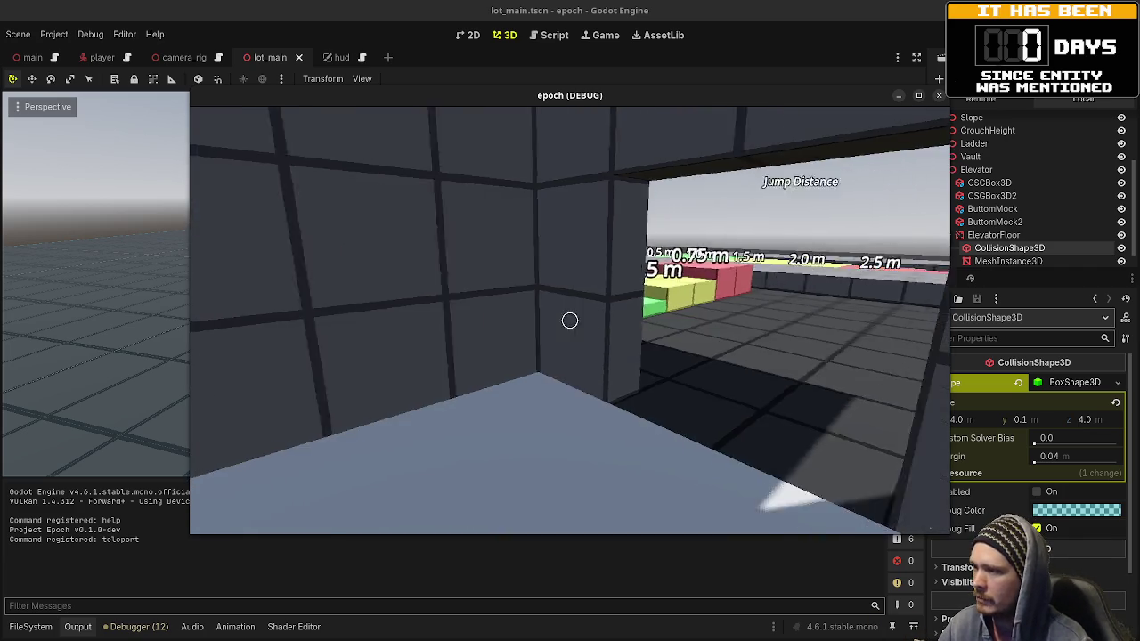
mouse_move(570, 320)
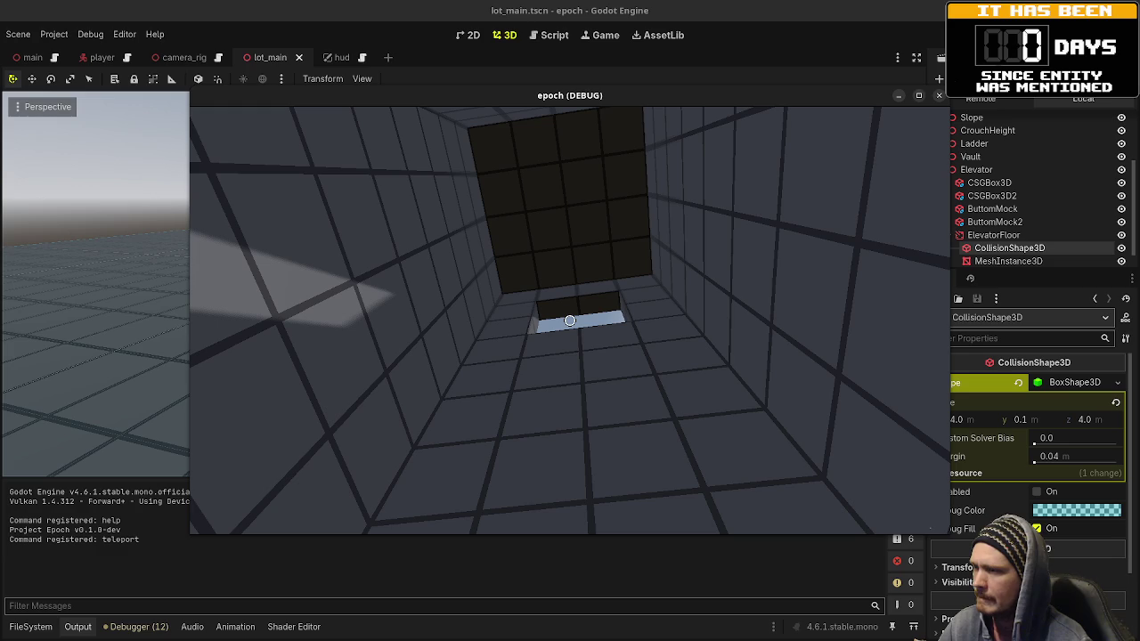
key(Escape)
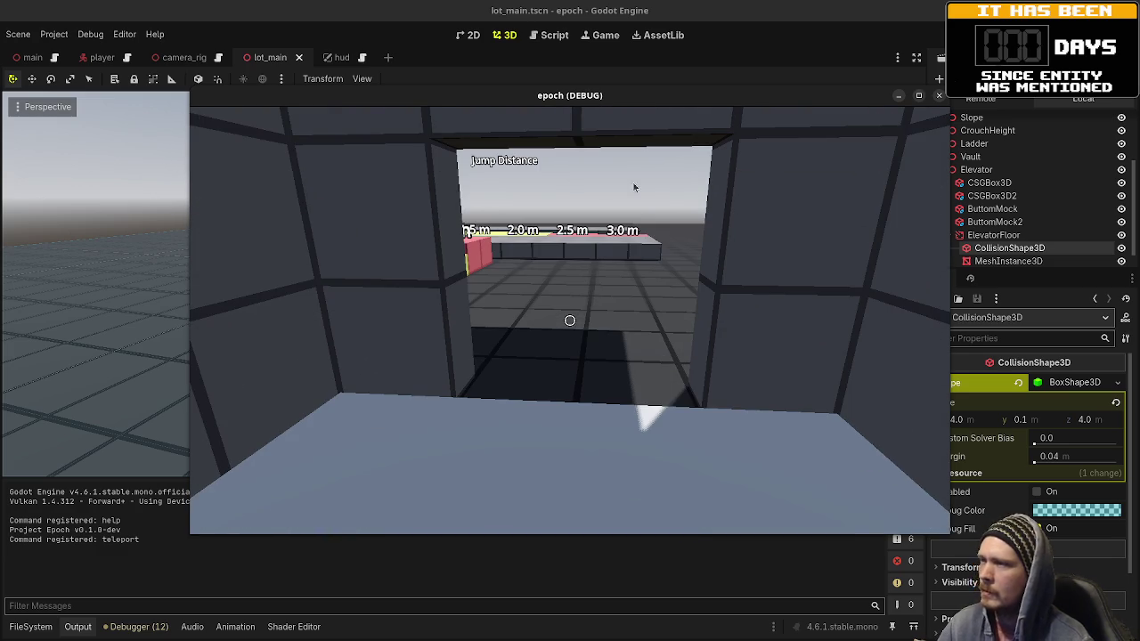
key(F8)
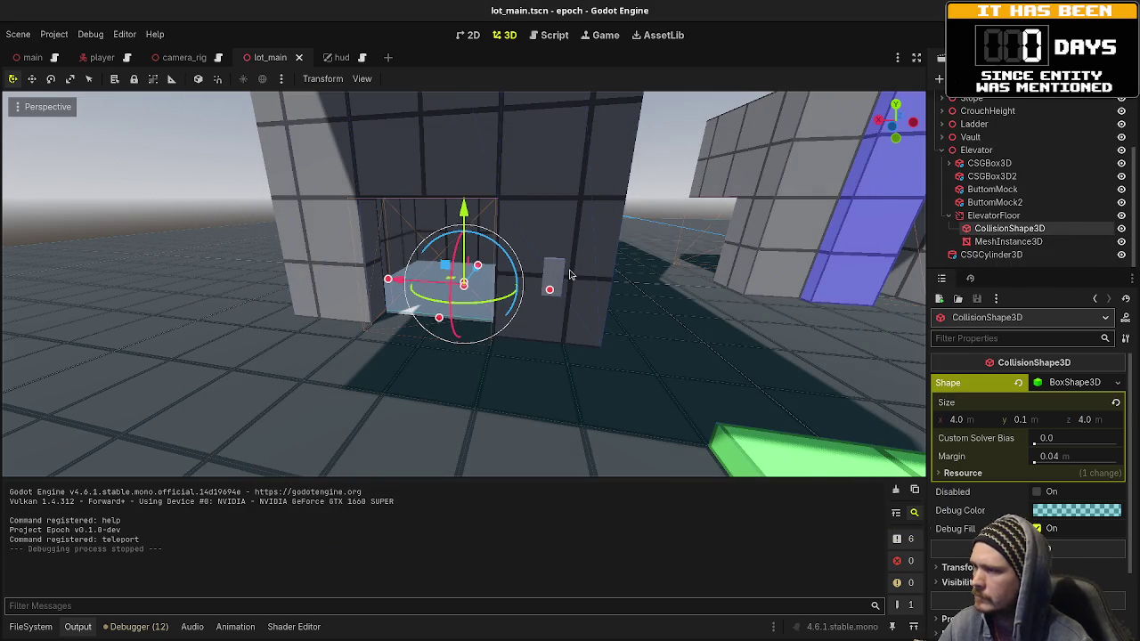
Step: Duplicate the floor collision shape and give the copy its own new BoxShape3D
key(ctrl+d)
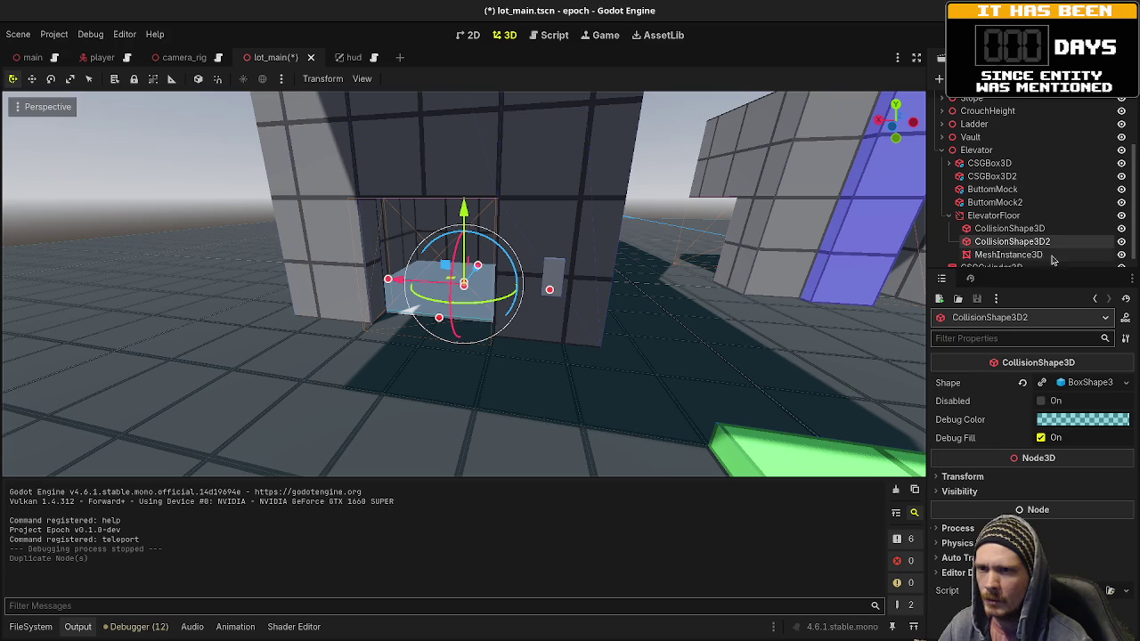
click(1126, 383)
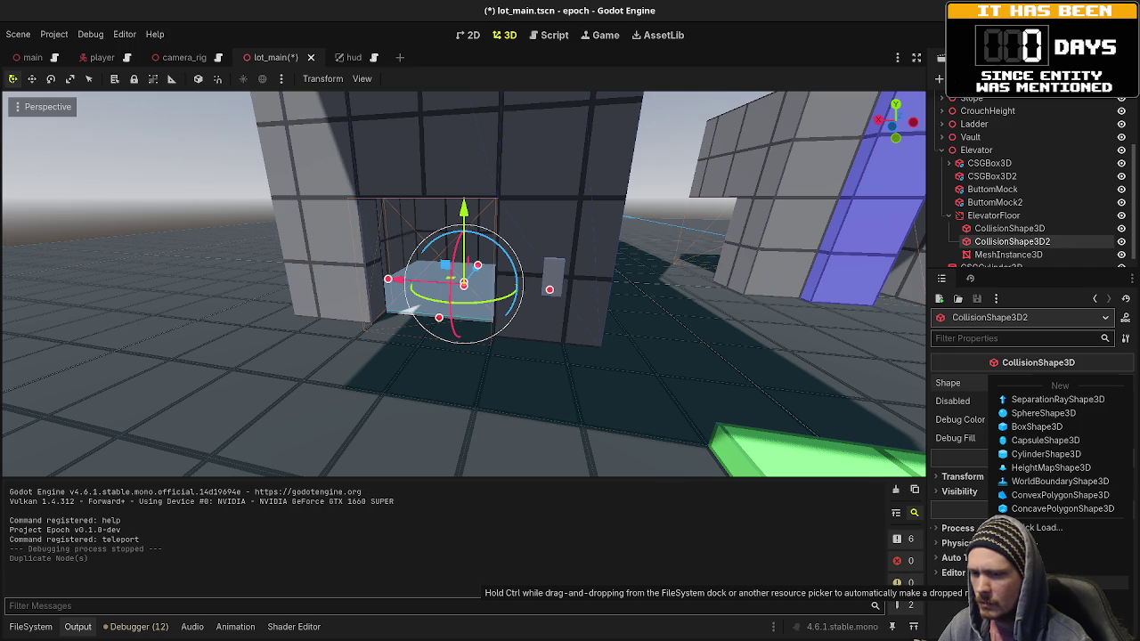
click(1036, 427)
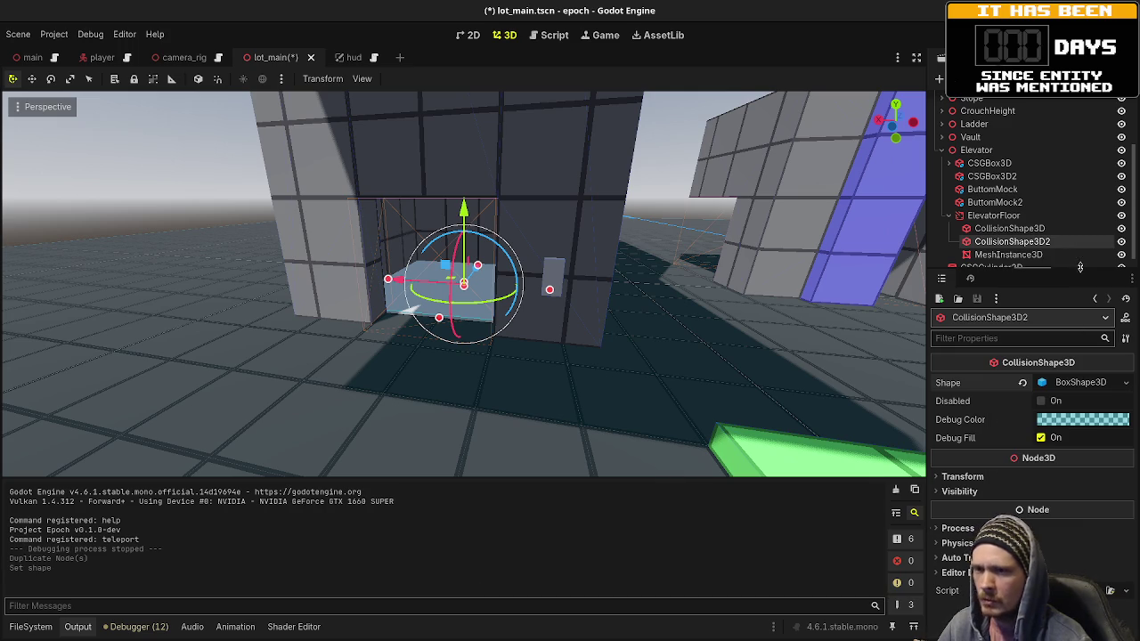
Step: Resize the copied box to 0.1 × 3 × 4 m and raise it to position y 1.5
click(1078, 383)
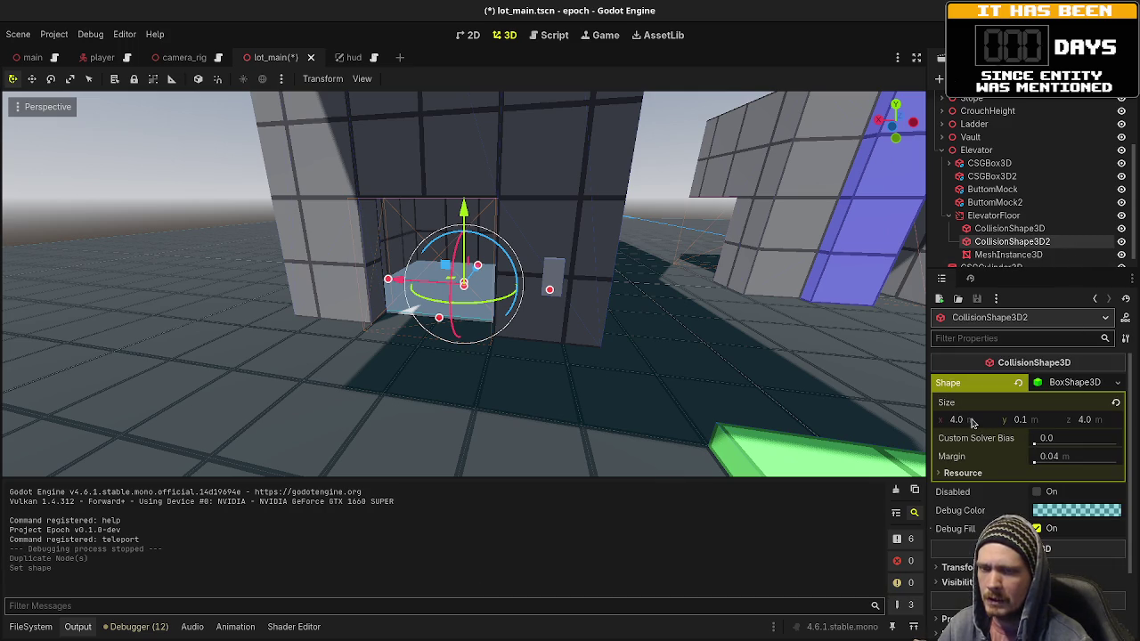
click(1038, 422)
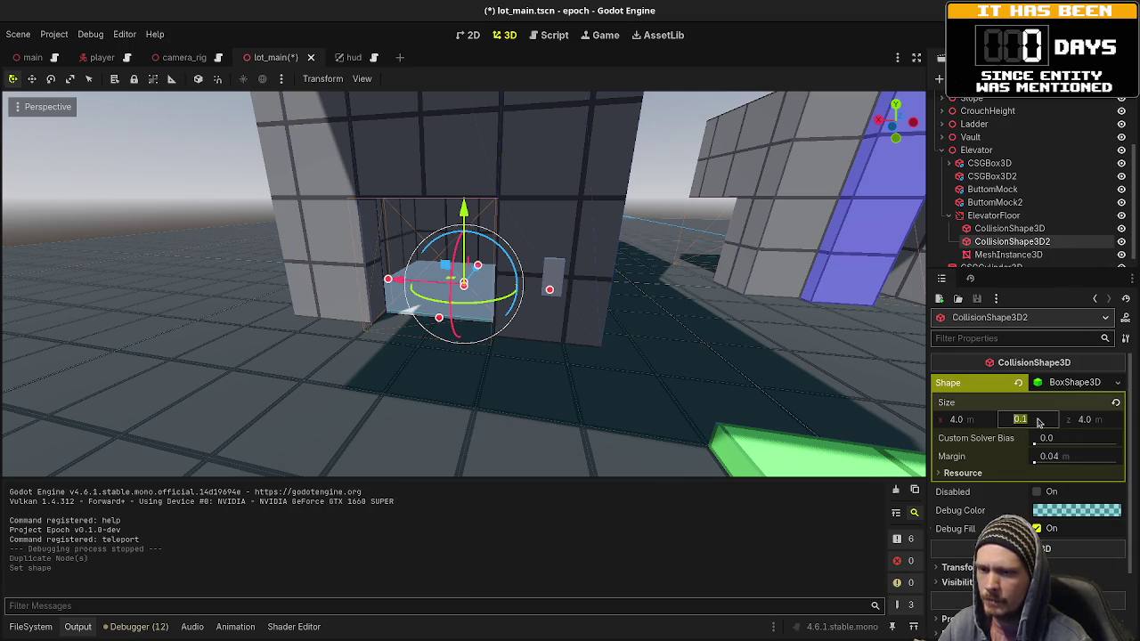
text(3)
key(Return)
click(976, 423)
text(0.1)
key(Return)
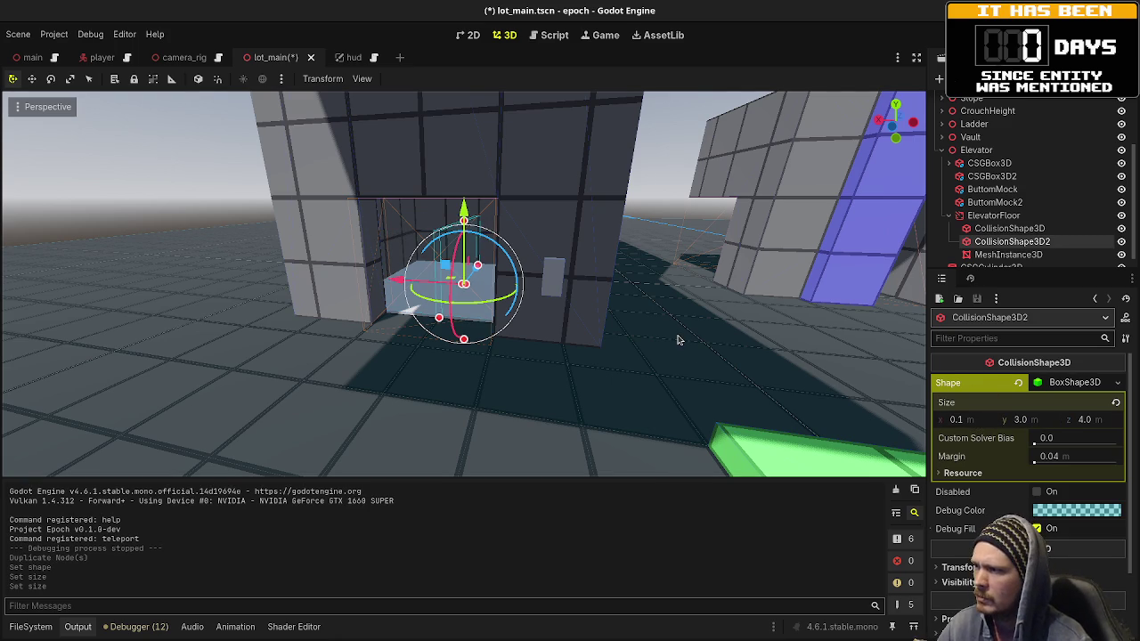
scroll(1005, 500, down, 2)
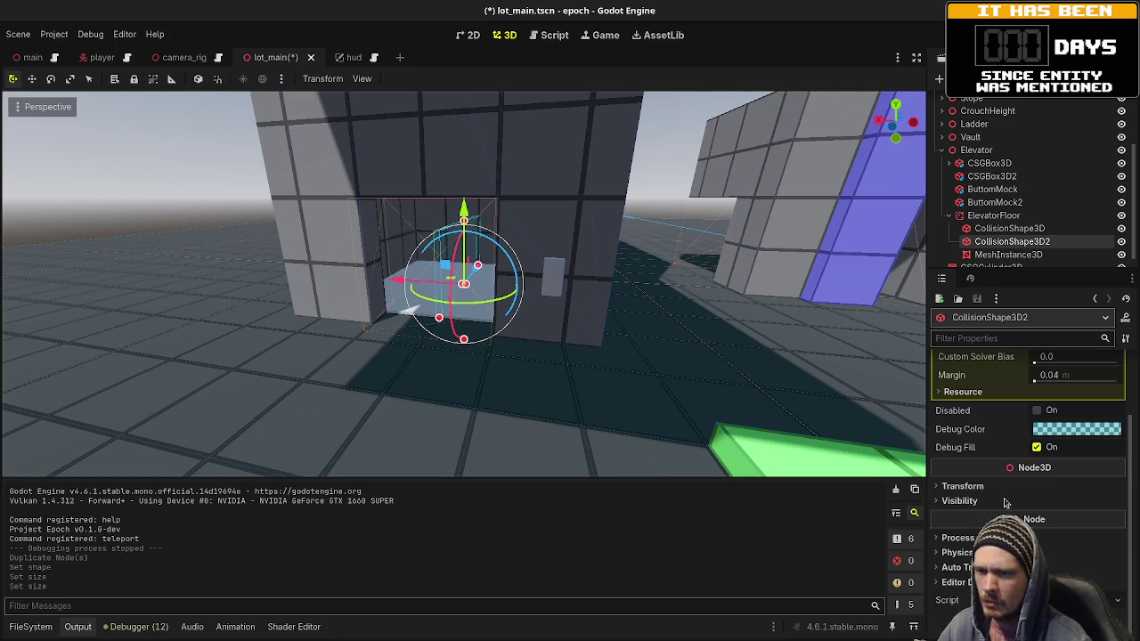
click(971, 486)
click(1031, 521)
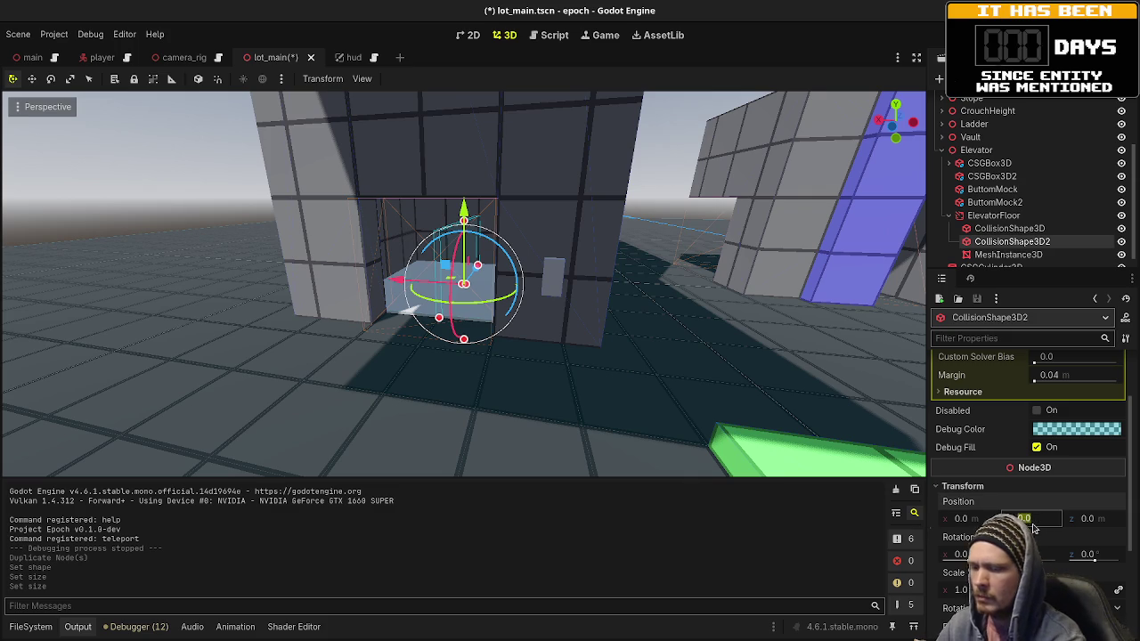
text(1.5)
key(Return)
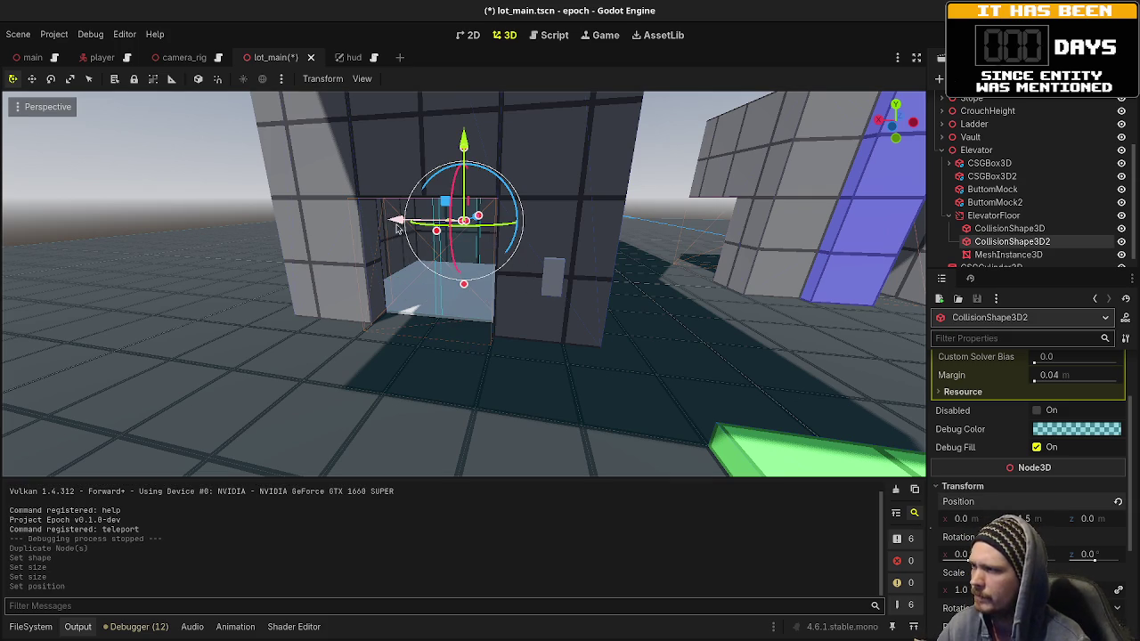
Step: Slide the wall collision shape 2 m along X to the cab's side
drag(389, 228, 326, 227)
key(f)
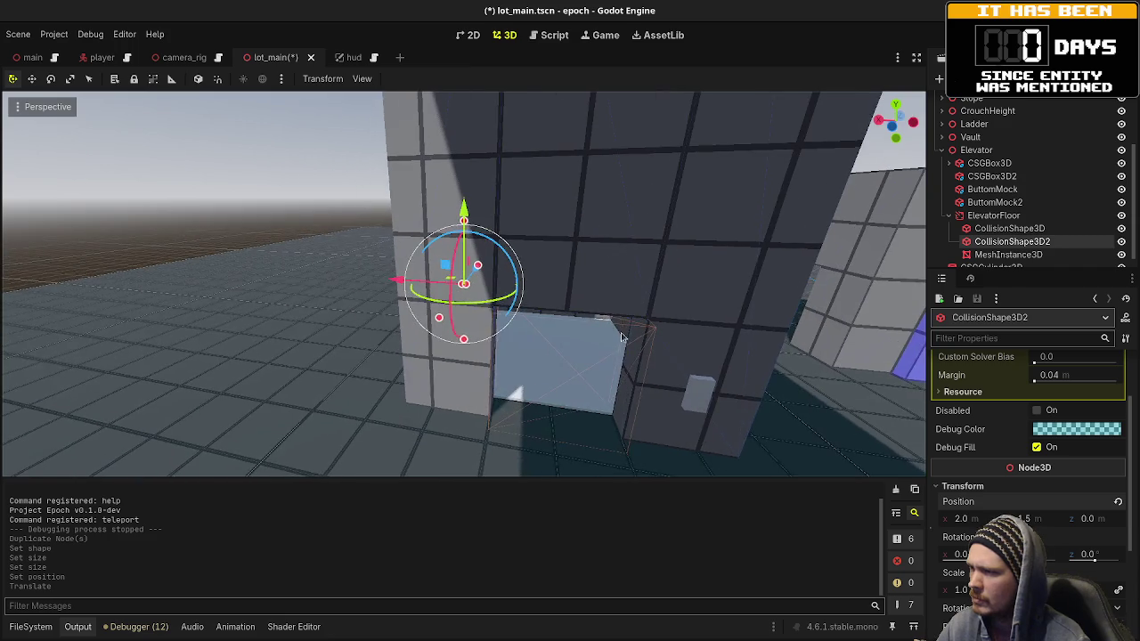
scroll(553, 340, up, 3)
mouse_move(553, 340)
mouse_down()
mouse_move(516, 391)
mouse_move(491, 387)
mouse_move(561, 387)
mouse_move(562, 377)
mouse_move(512, 363)
mouse_move(534, 366)
mouse_up()
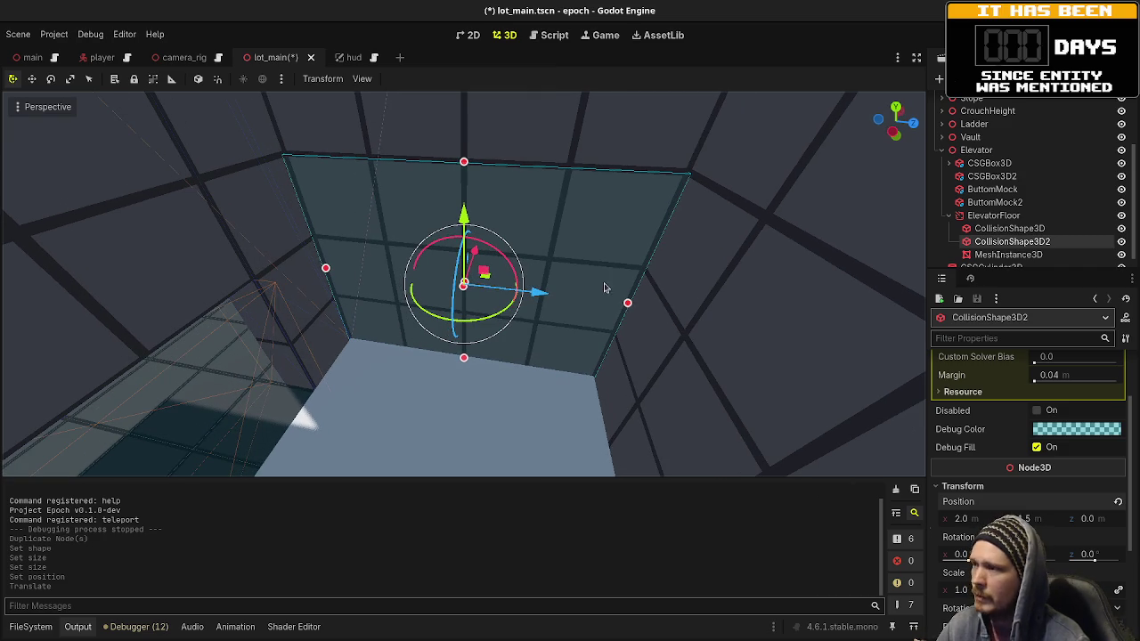
Step: Reparent the floor MeshInstance3D under CollisionShape3D and select CollisionShape3D2
drag(1002, 256, 991, 229)
click(999, 256)
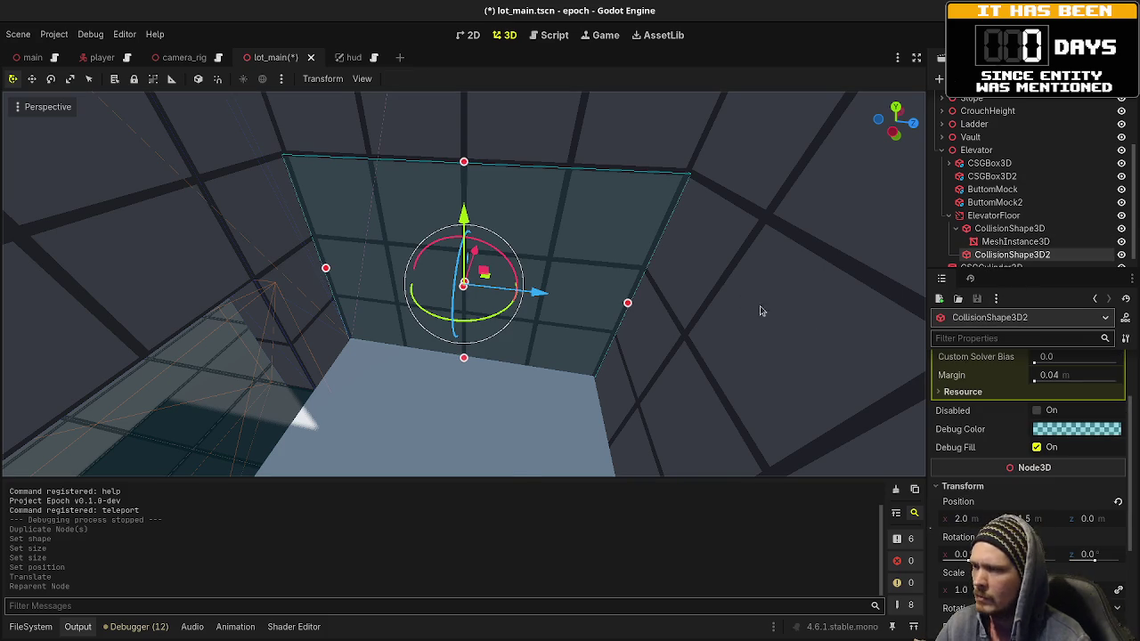
key(ctrl+a)
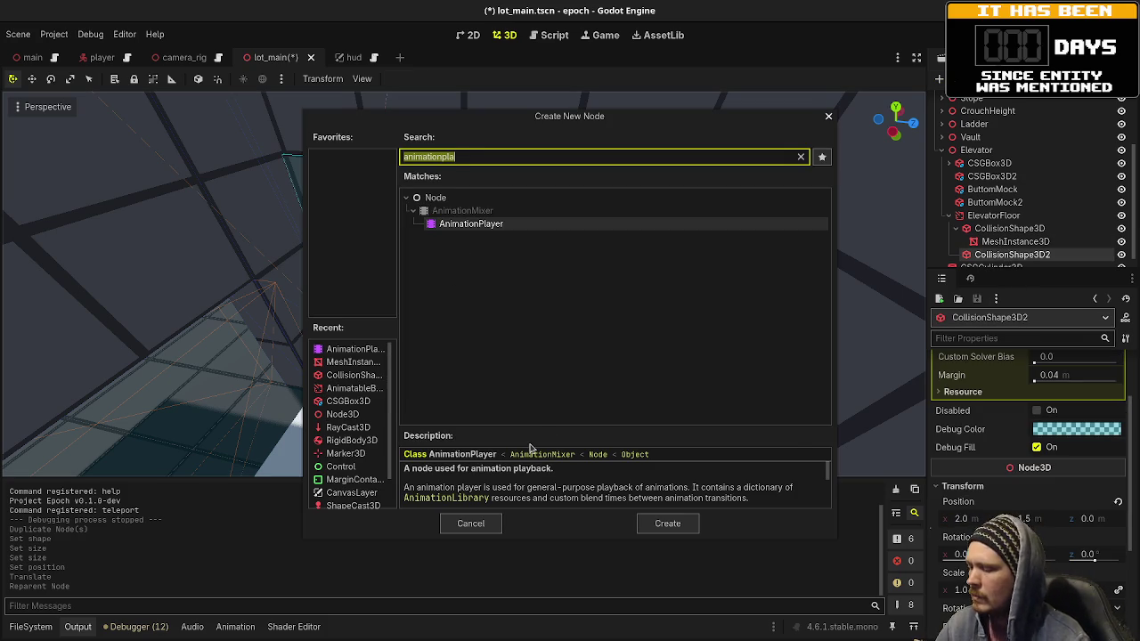
Step: Create a MeshInstance3D under CollisionShape3D2 with a new BoxMesh
text(meshinstance)
key(Return)
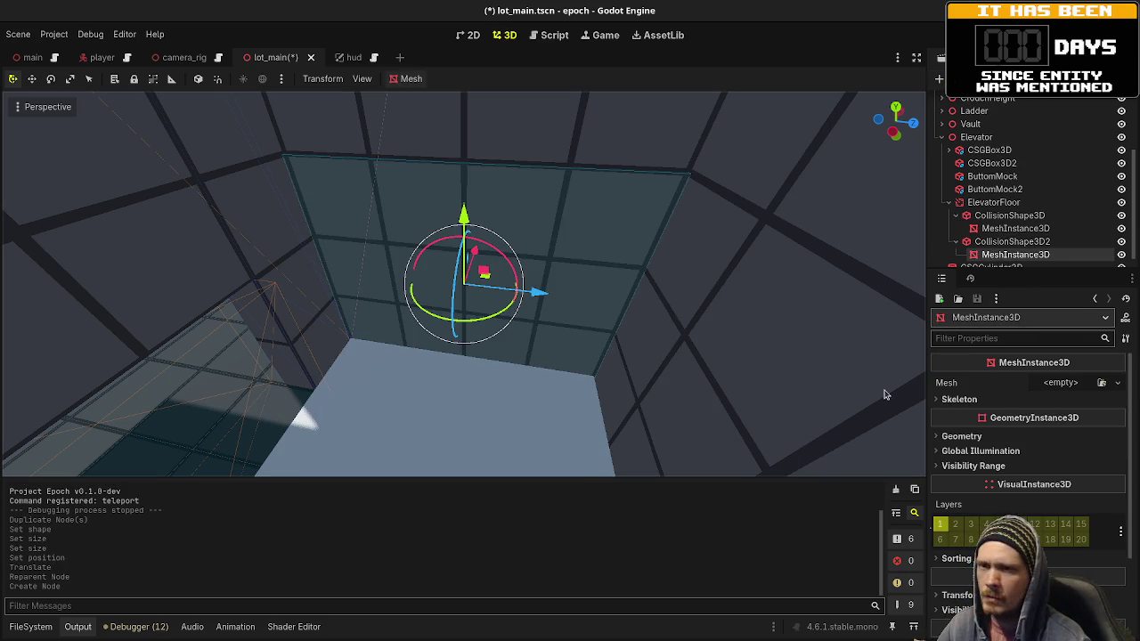
click(1057, 385)
click(1029, 449)
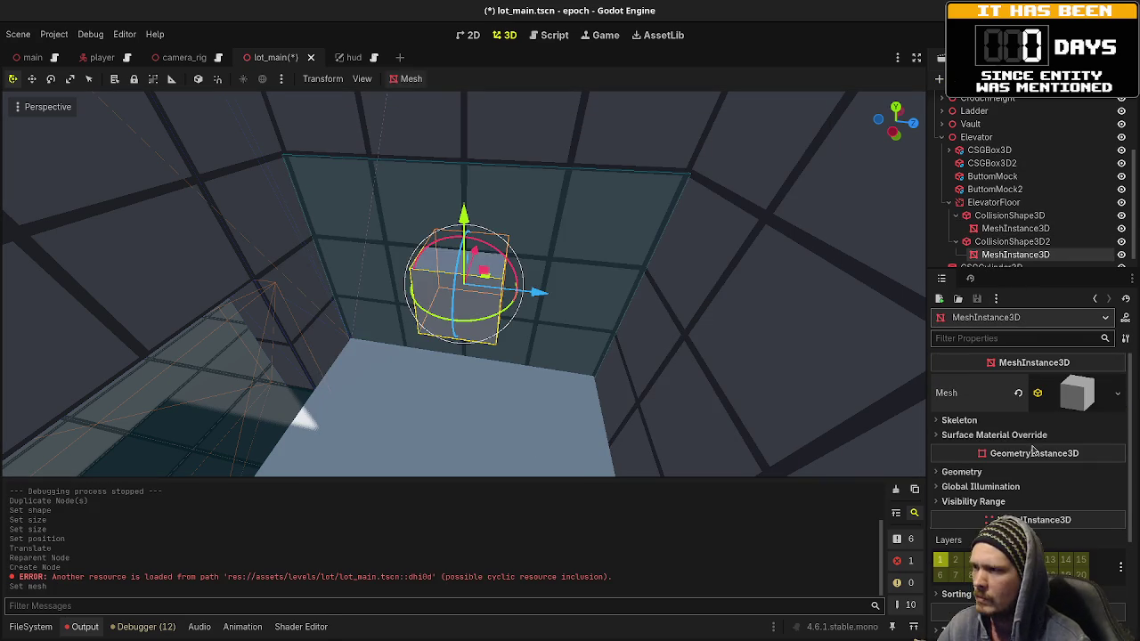
Step: Size the wall mesh 0.1 × 3 × 4 m, then duplicate CollisionShape3D2
click(1073, 393)
click(970, 534)
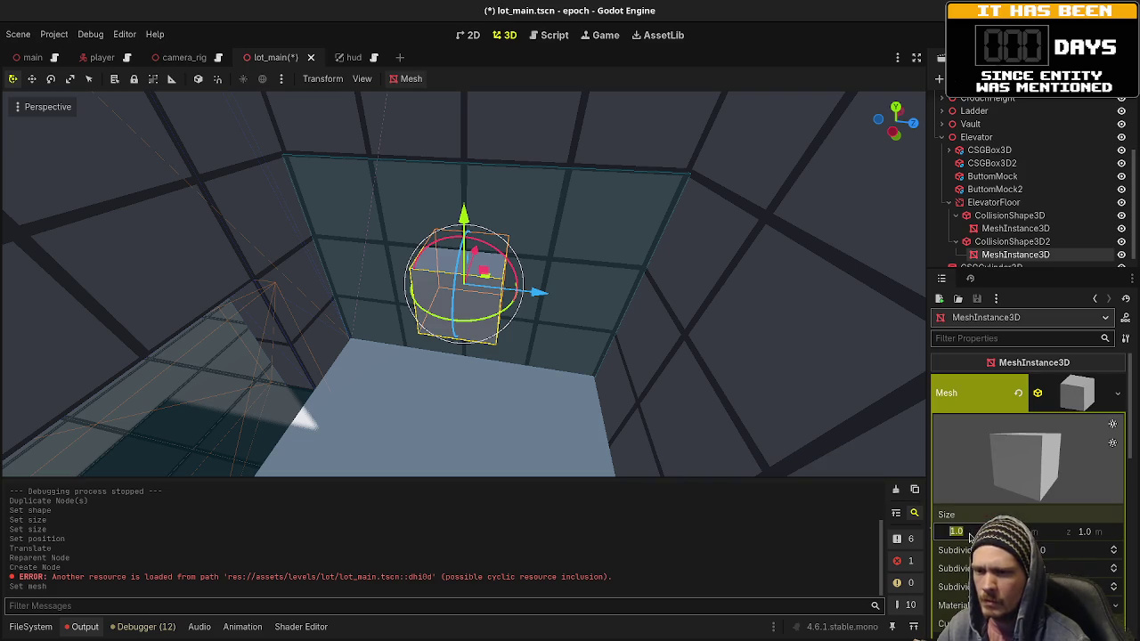
text(0.1)
key(Tab)
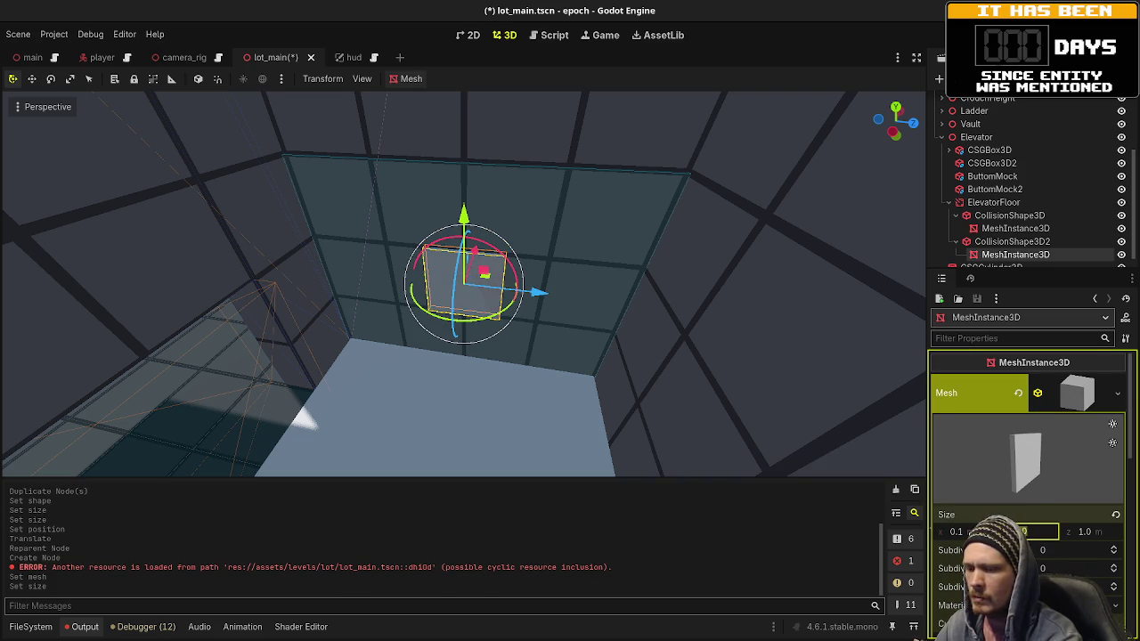
text(3)
key(Tab)
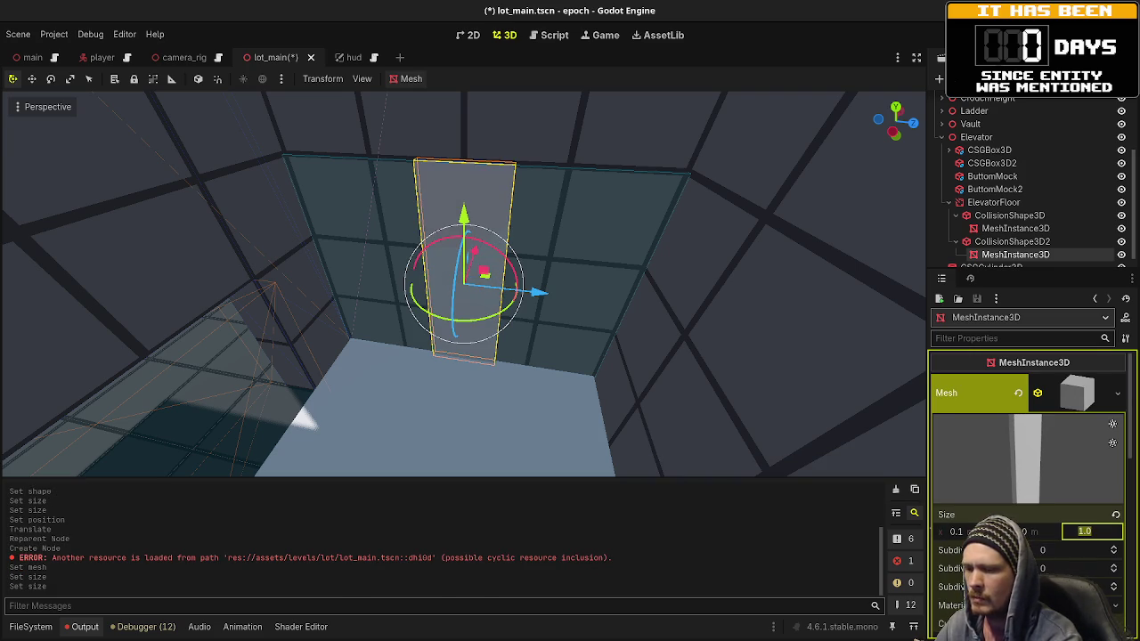
text(4)
key(Return)
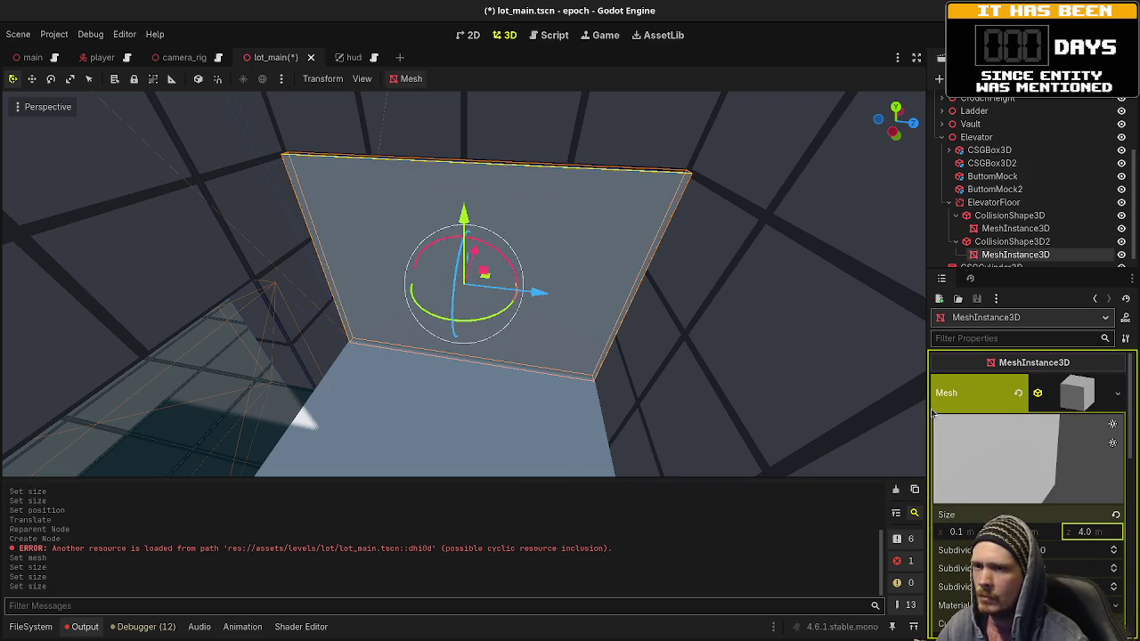
click(970, 246)
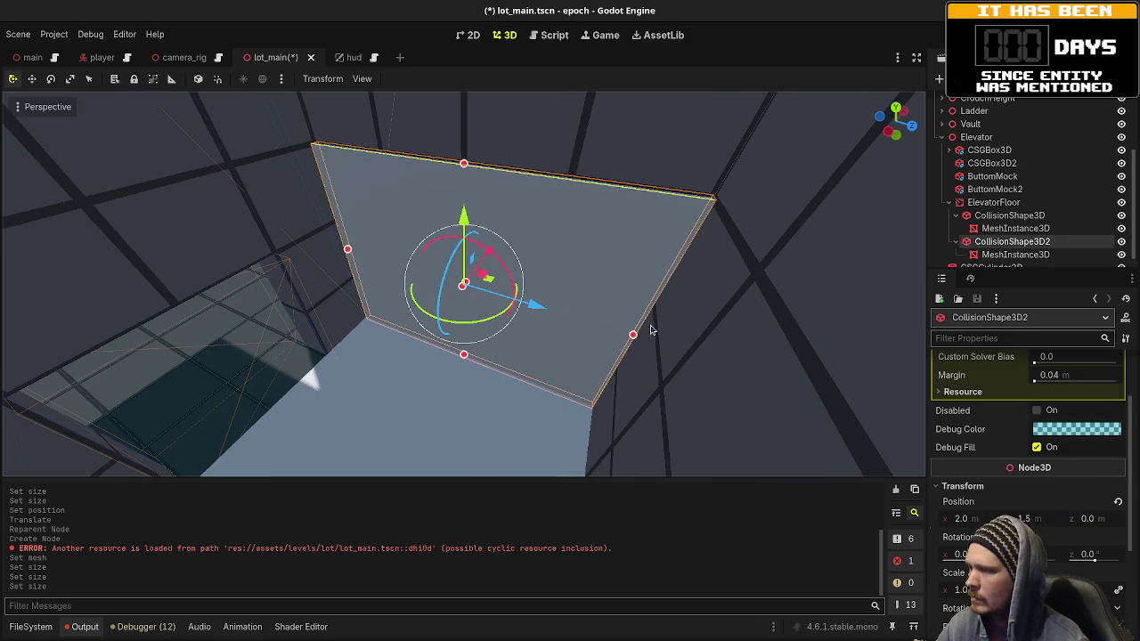
key(ctrl+d)
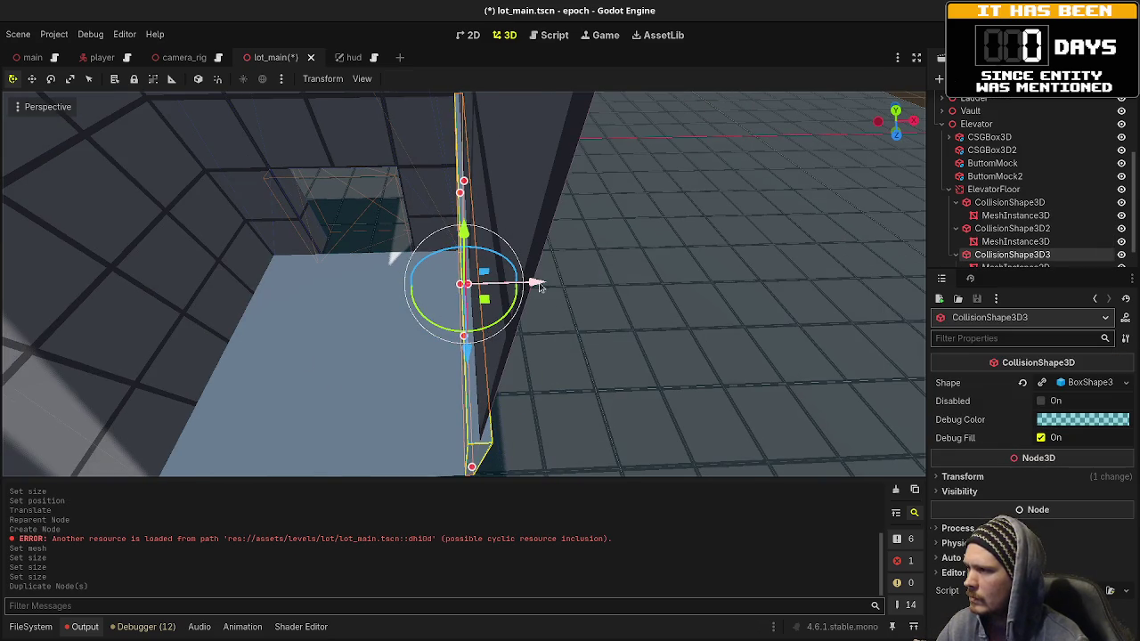
Step: Move the duplicated wall to the opposite side of the cab
mouse_move(539, 285)
mouse_down()
mouse_move(265, 309)
mouse_move(280, 307)
mouse_up()
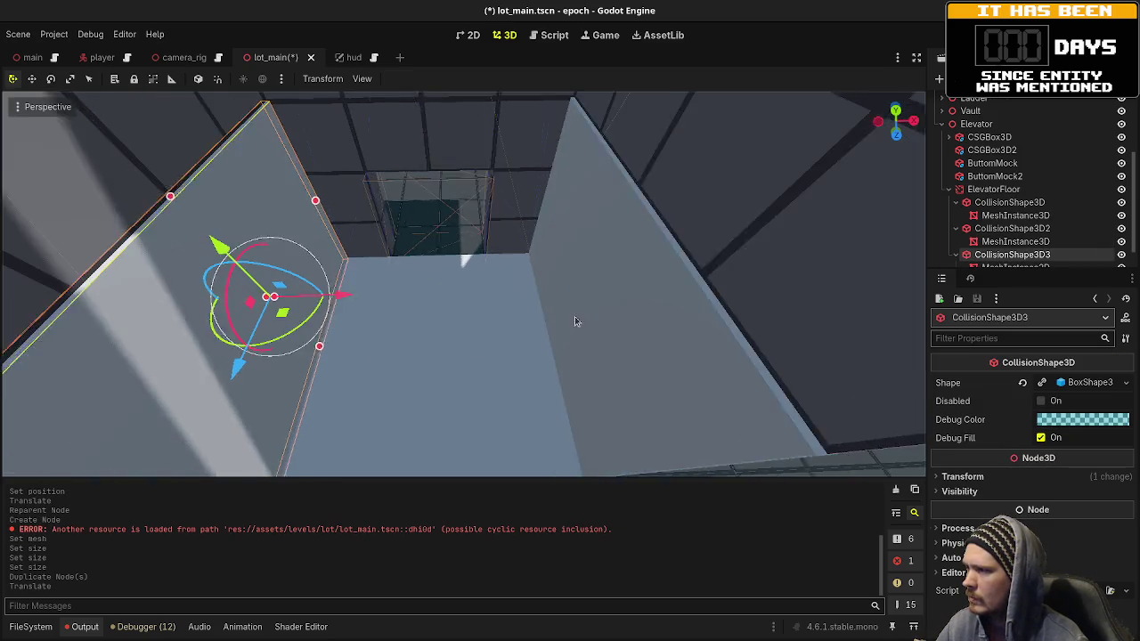
scroll(583, 194, down, 2)
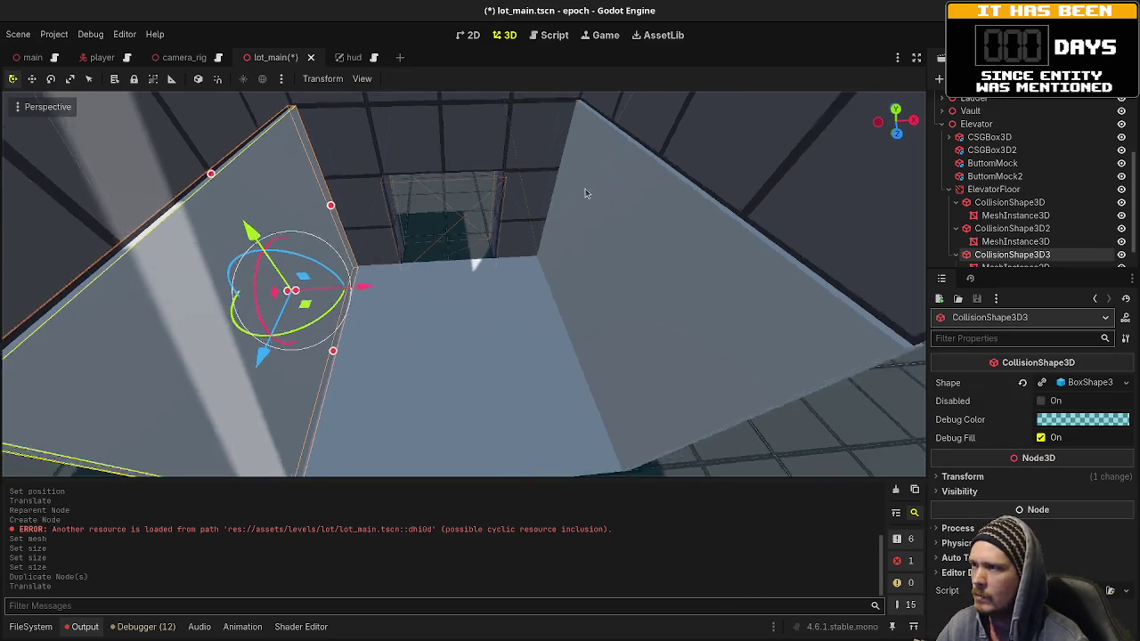
scroll(588, 187, up, 5)
scroll(588, 186, down, 5)
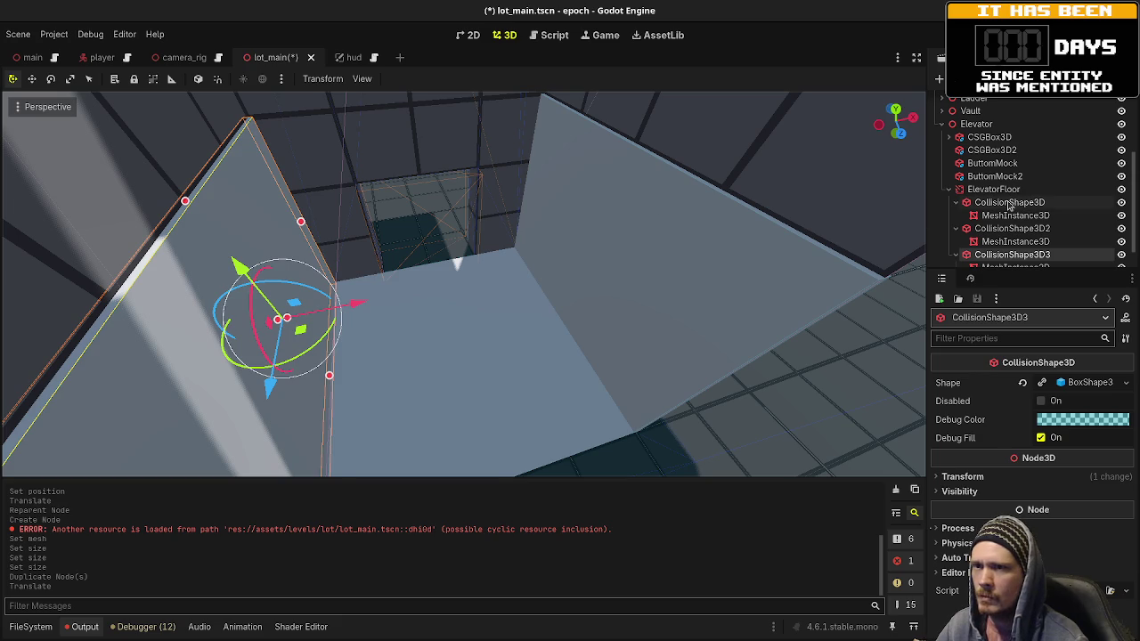
Step: Duplicate the floor collision shape and raise the copy 2 m to form the ceiling
click(1010, 203)
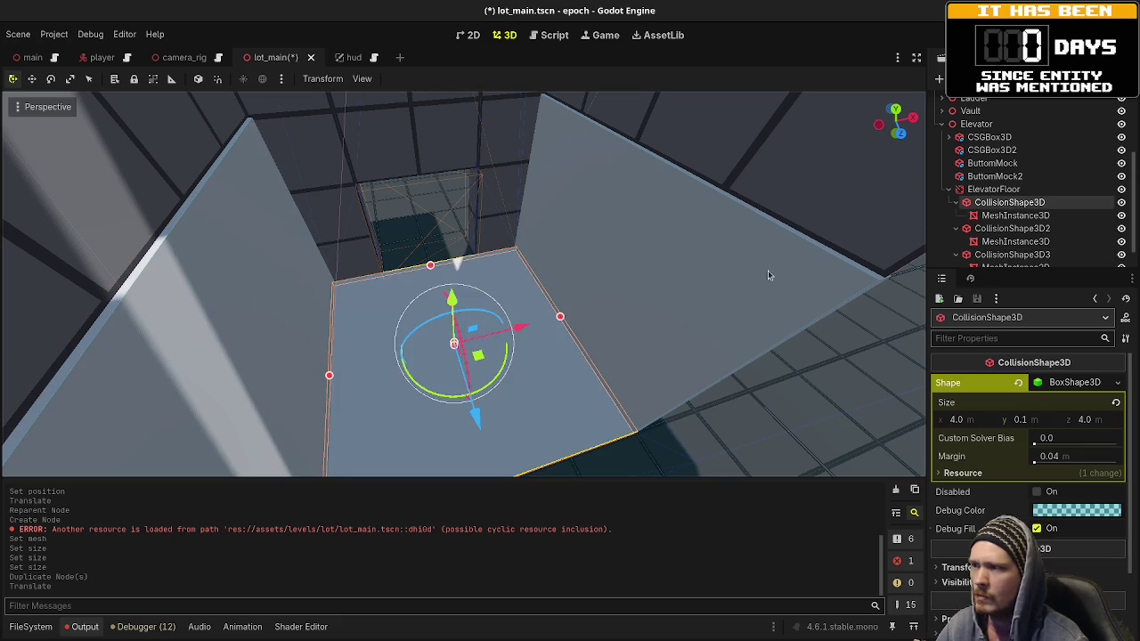
key(ctrl+d)
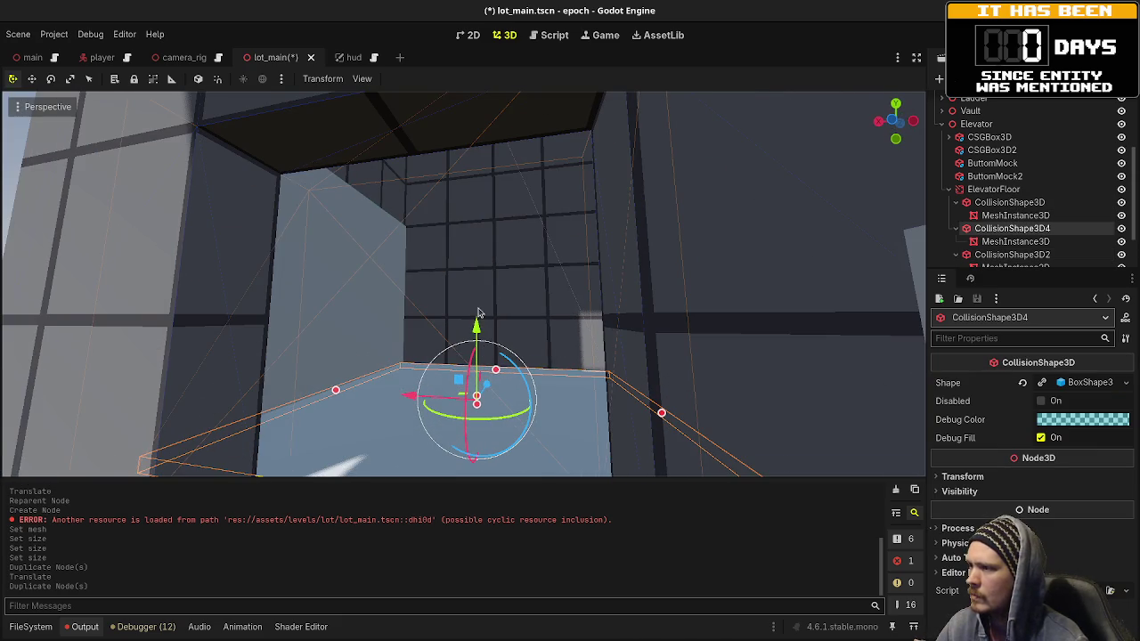
mouse_move(475, 352)
mouse_down()
mouse_move(490, 117)
mouse_move(509, 157)
mouse_up()
mouse_move(515, 265)
mouse_down()
mouse_move(585, 298)
mouse_move(466, 335)
mouse_move(267, 351)
mouse_move(443, 315)
mouse_move(425, 323)
mouse_move(390, 306)
mouse_move(559, 314)
mouse_up()
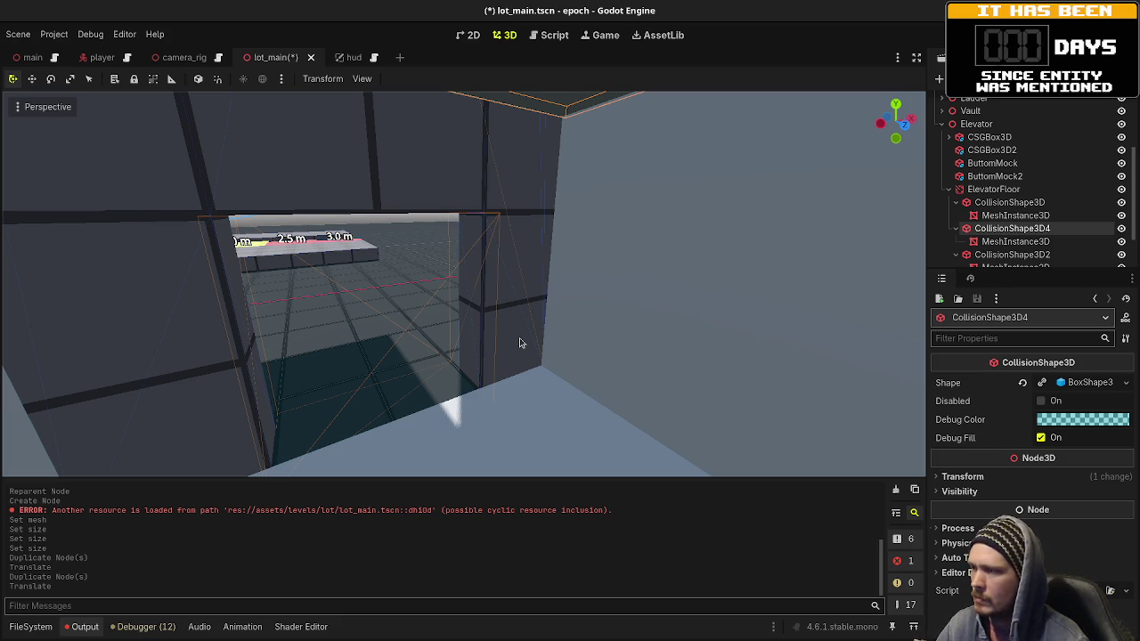
key(w)
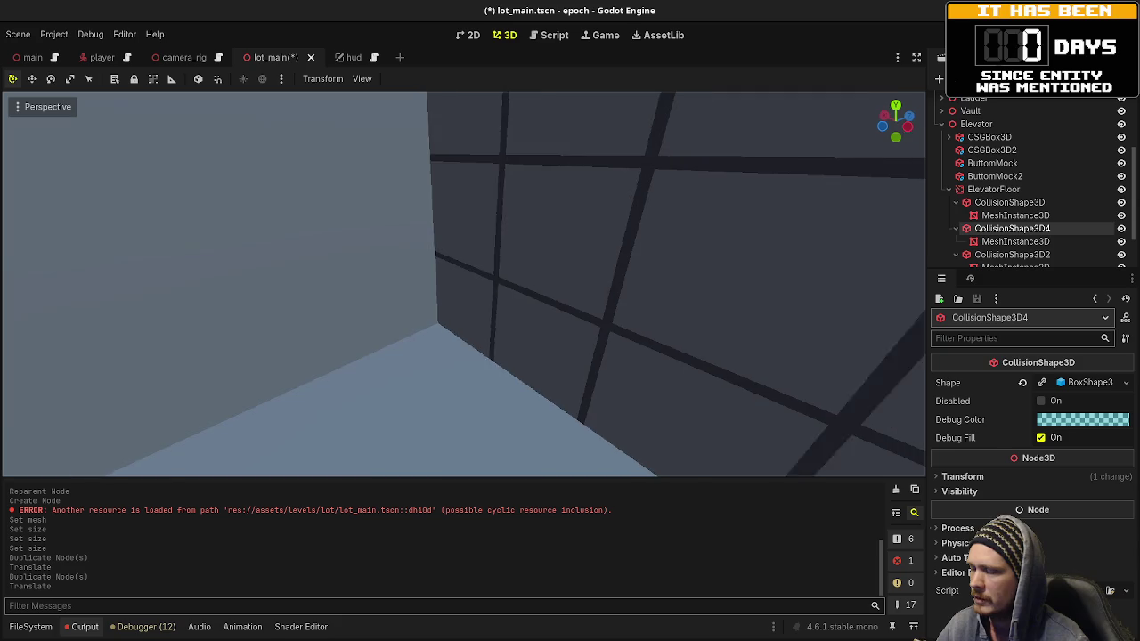
key(s)
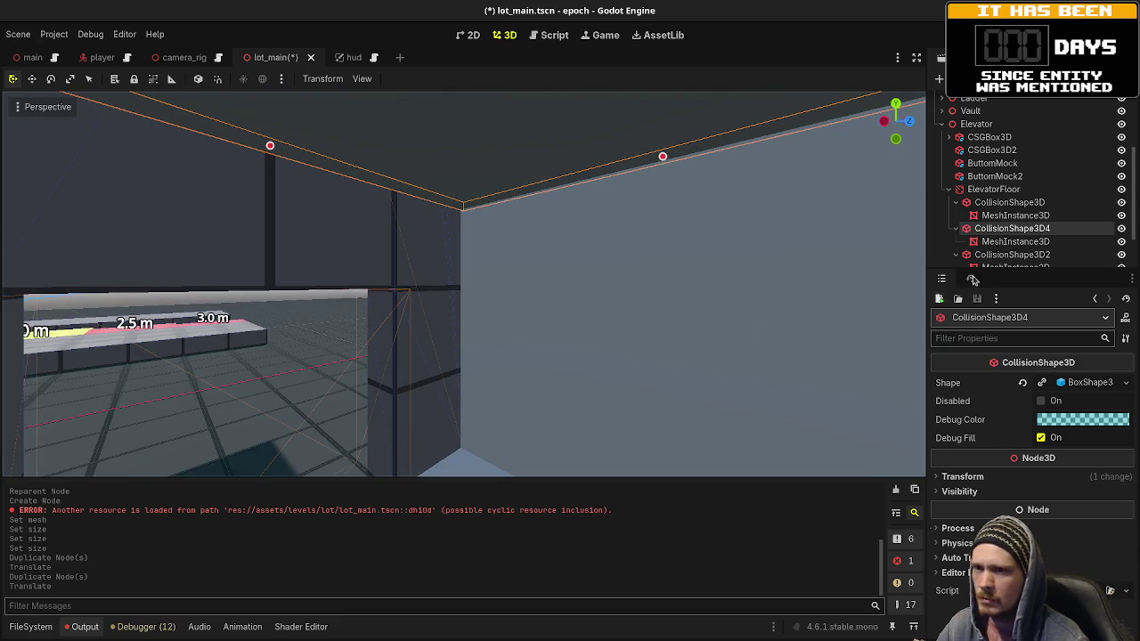
Step: Drag the ceiling's mesh from CollisionShape3D4 up onto CollisionShape3D
click(996, 243)
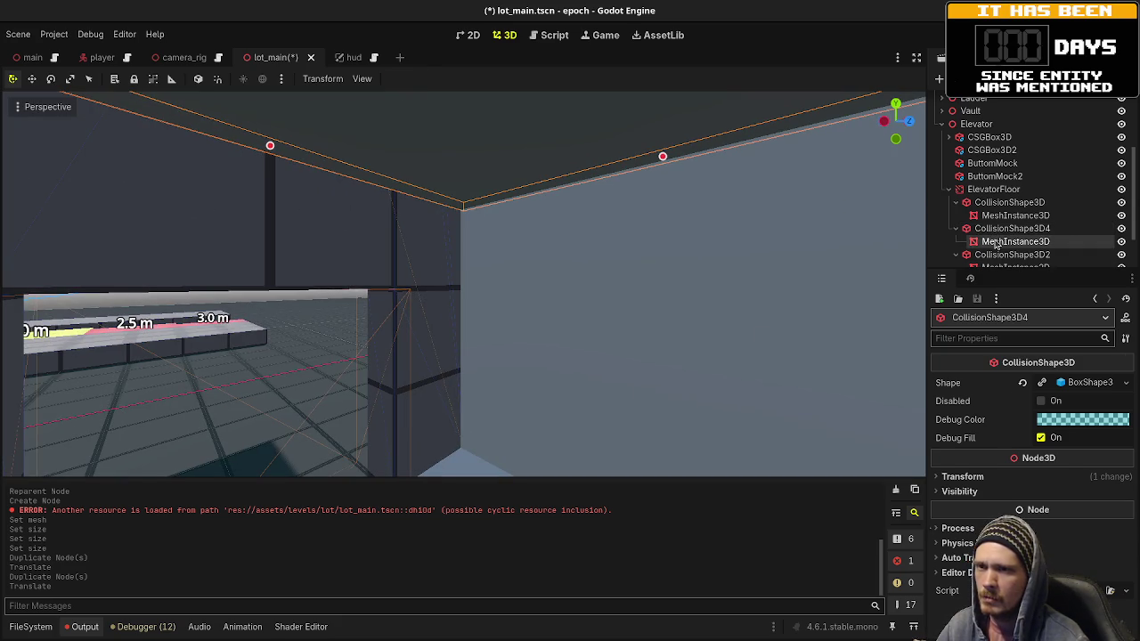
click(985, 204)
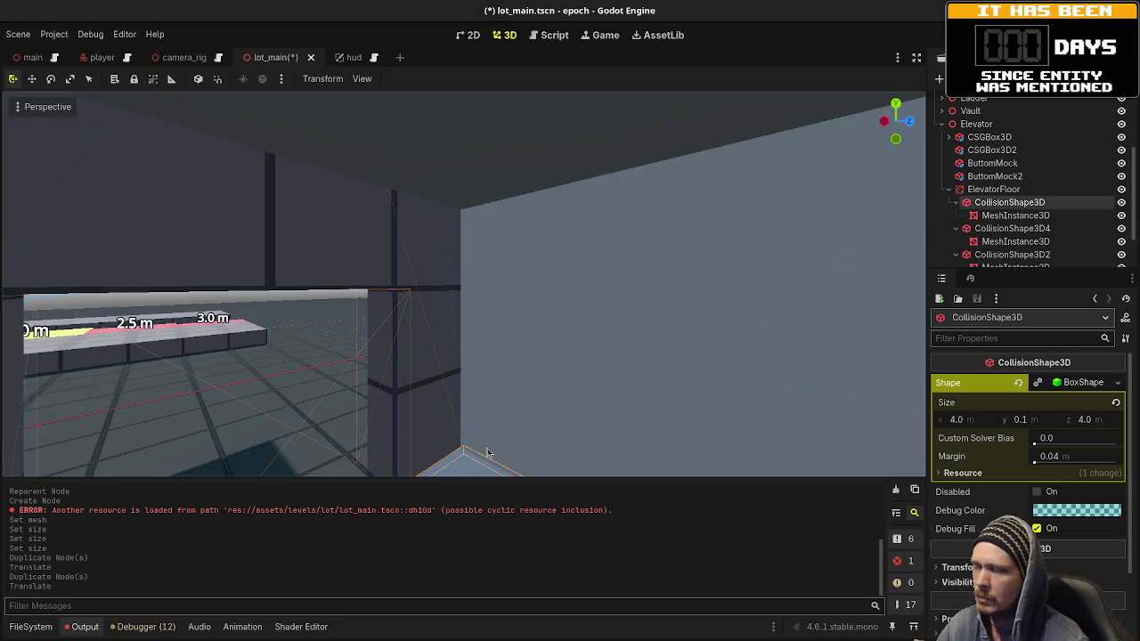
click(986, 217)
click(982, 231)
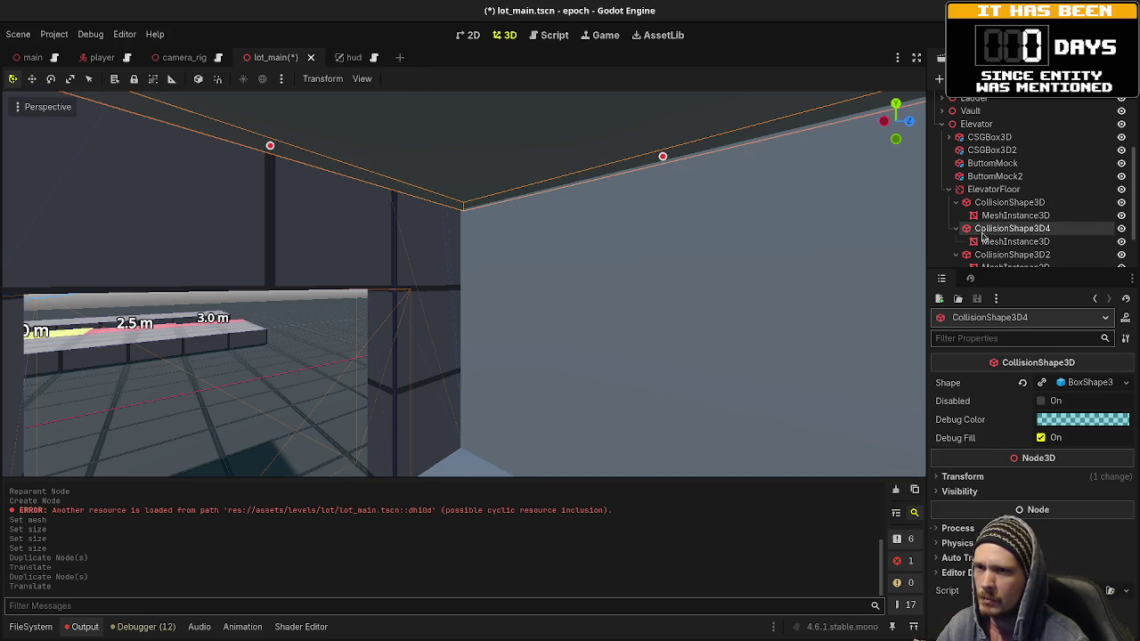
mouse_move(984, 242)
mouse_down()
mouse_move(995, 207)
mouse_move(984, 224)
mouse_move(999, 232)
mouse_move(1005, 163)
mouse_up()
Step: Move CollisionShape3D3's mesh onto CollisionShape3D, then undo the mesh reparentings
scroll(1005, 260, down, 2)
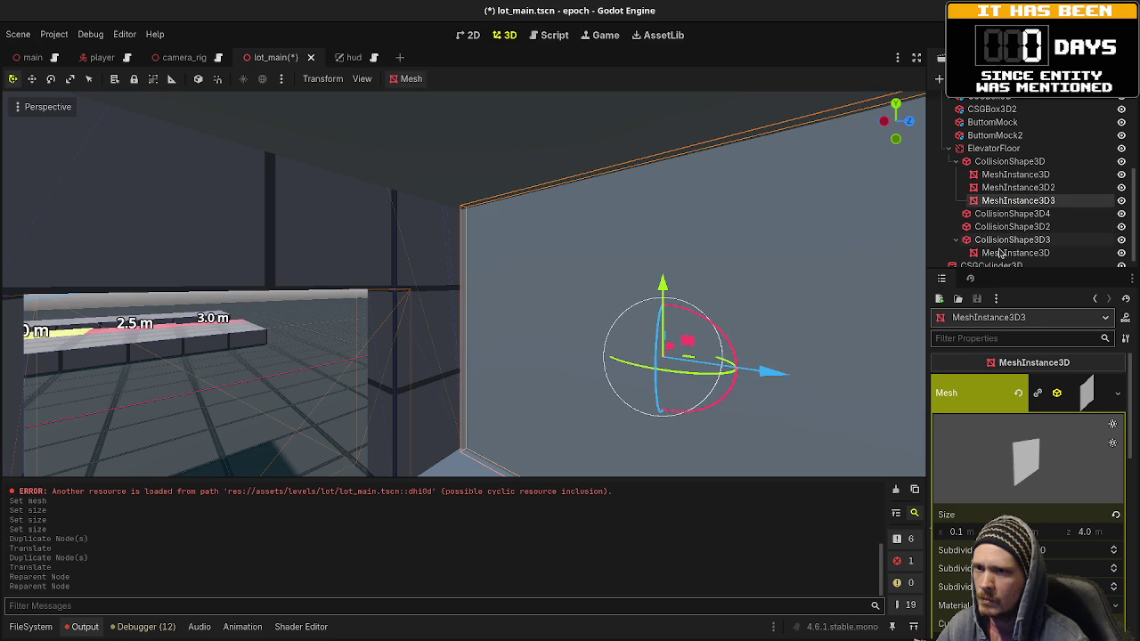
click(1005, 253)
drag(1004, 220, 1005, 166)
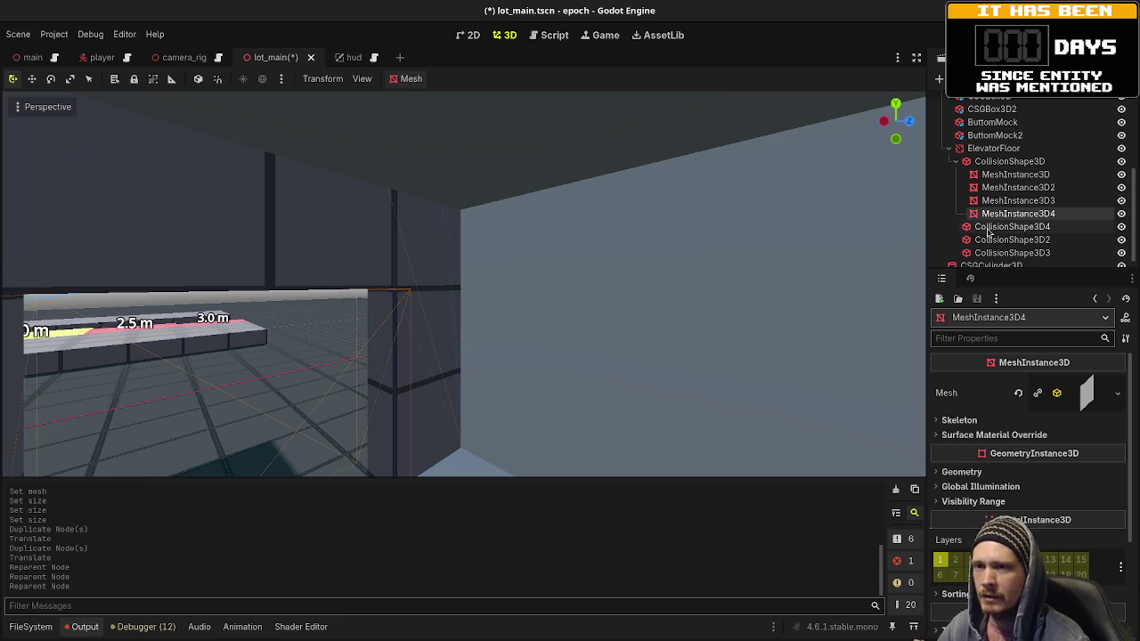
key(ctrl+z)
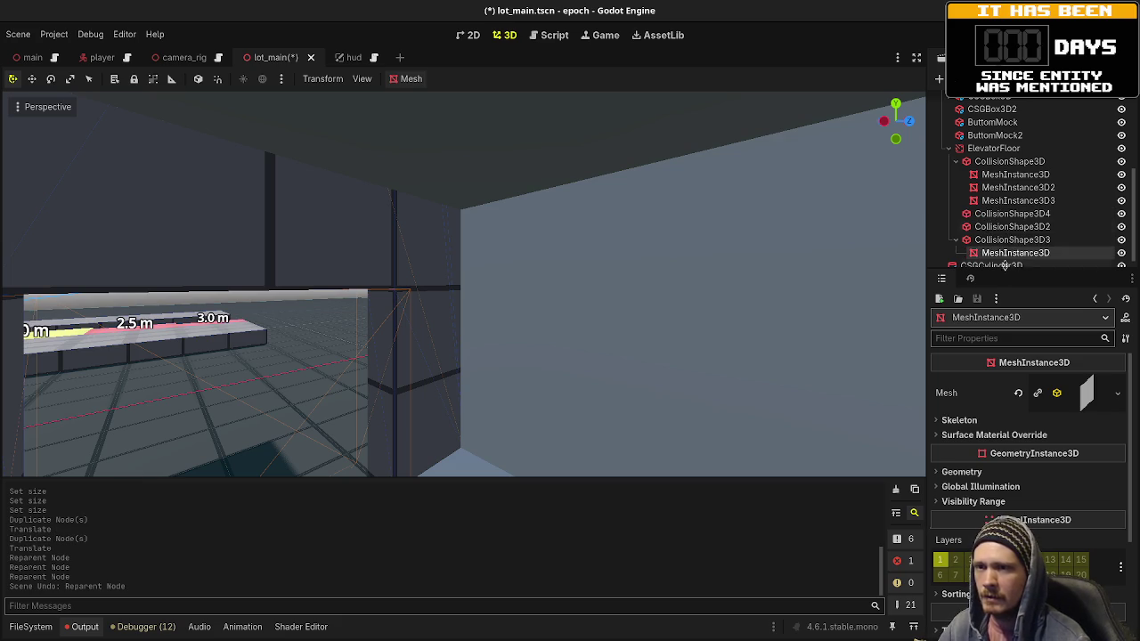
click(996, 240)
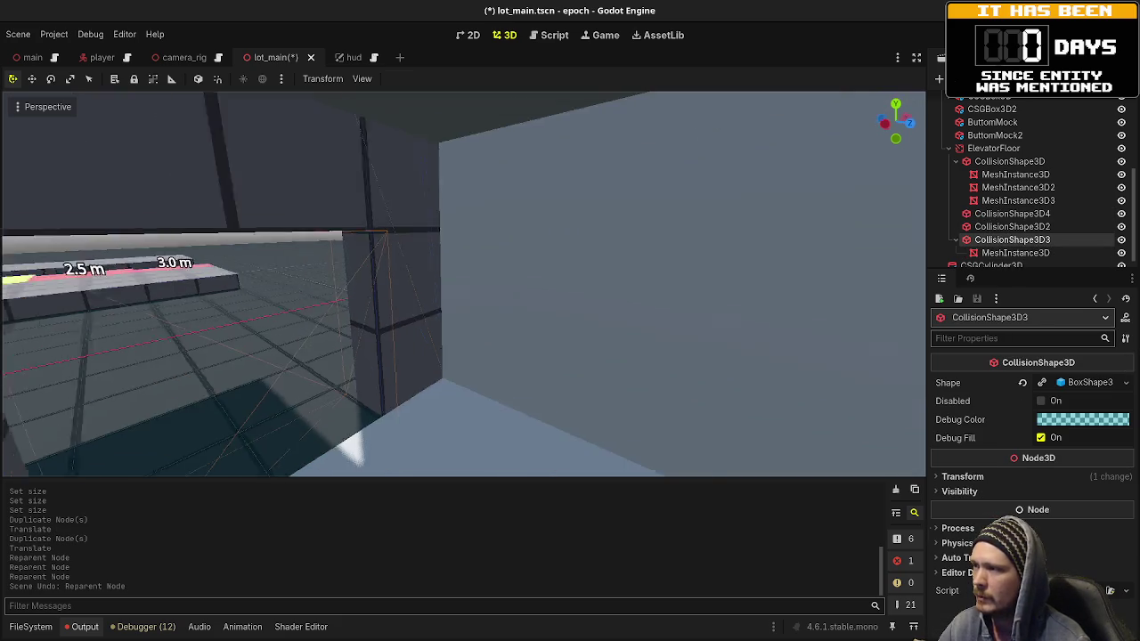
key(f)
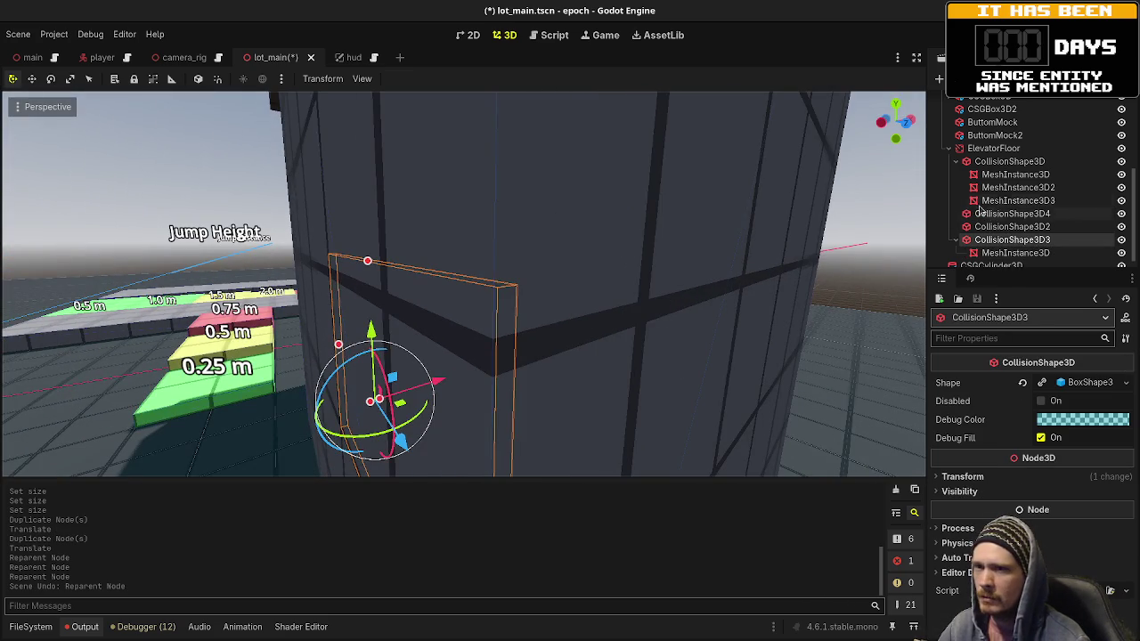
key(ctrl+z)
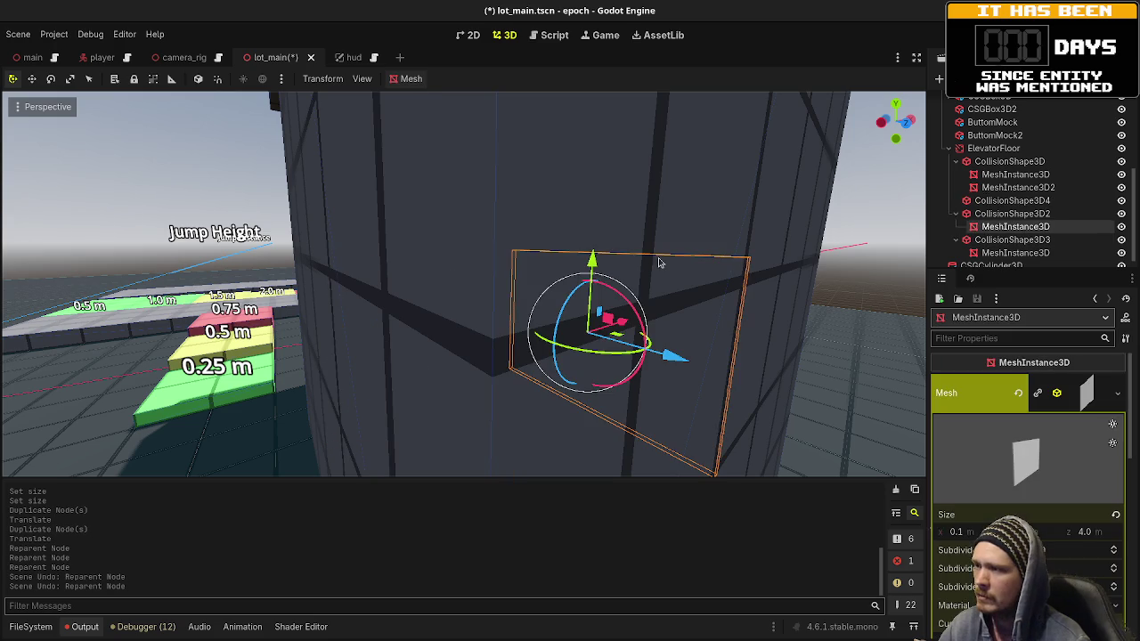
key(ctrl+z)
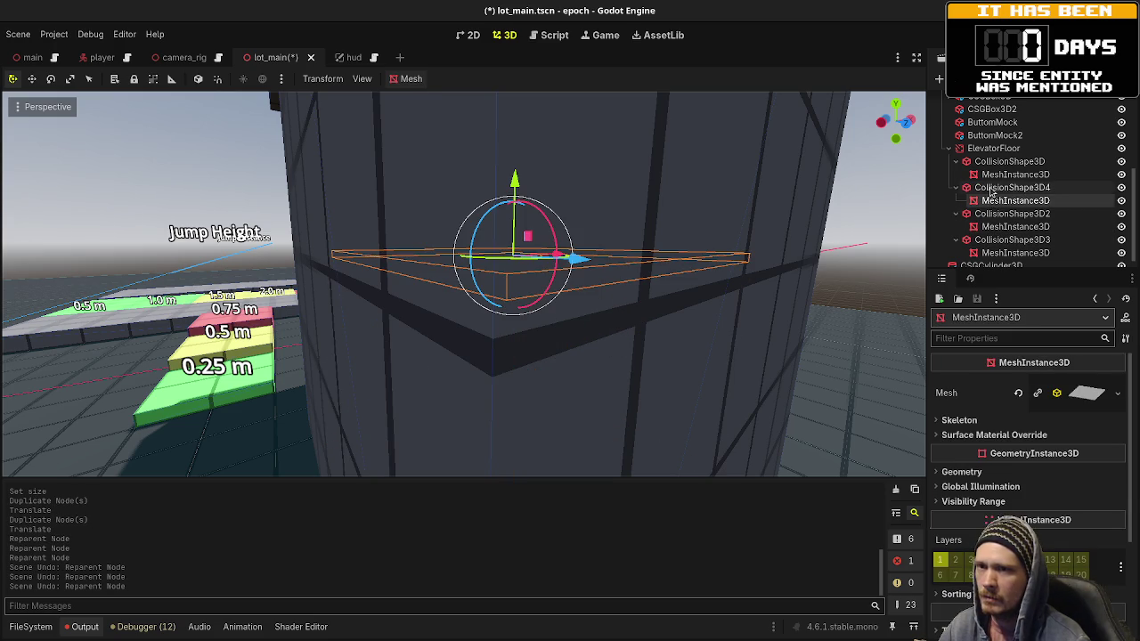
Step: Move CollisionShape3D2's wall mesh directly under ElevatorFloor and select CollisionShape3D3
click(991, 188)
click(991, 163)
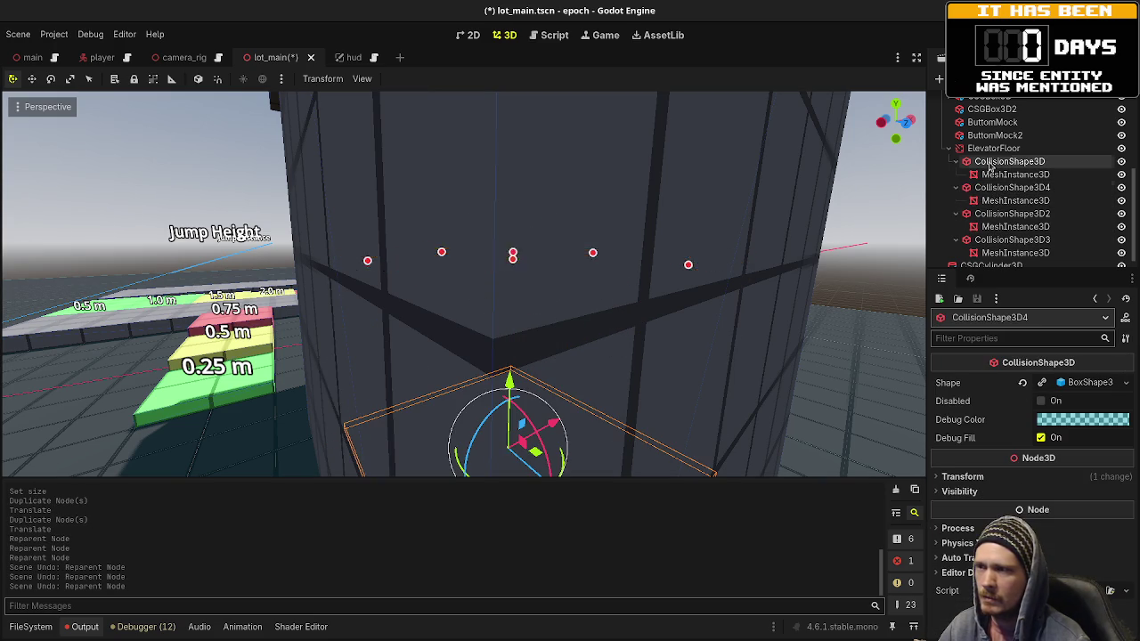
click(991, 188)
click(990, 215)
mouse_move(992, 228)
mouse_down()
mouse_move(993, 160)
mouse_move(1002, 262)
mouse_move(993, 150)
mouse_up()
click(990, 227)
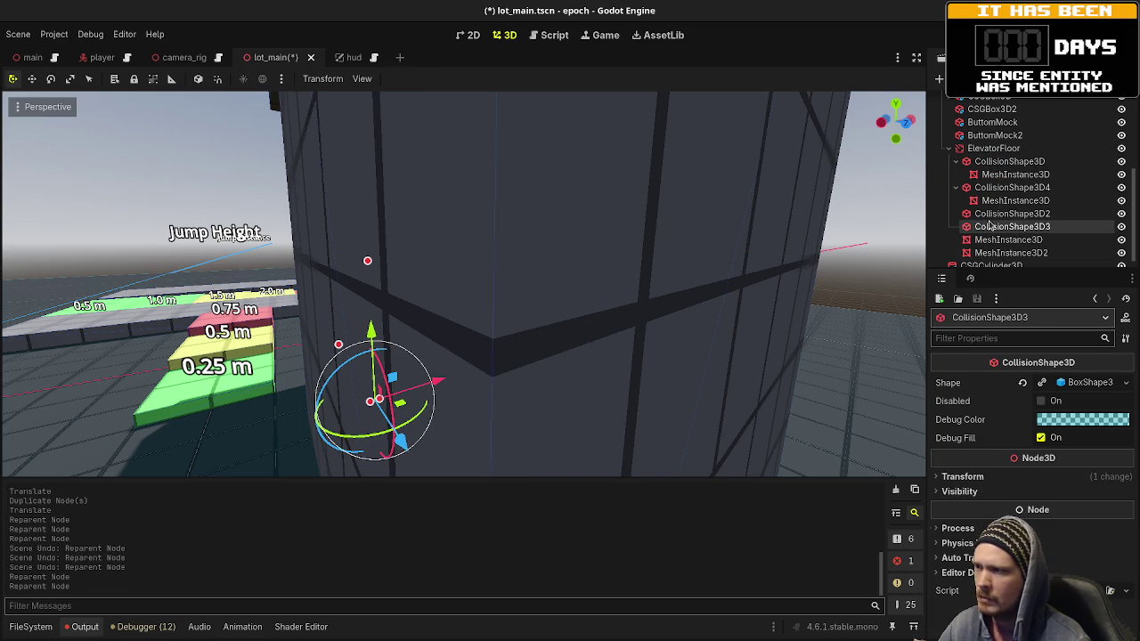
Step: Delete CollisionShape3D3 and then CollisionShape3D2, confirming each removal
right_click(990, 226)
click(997, 541)
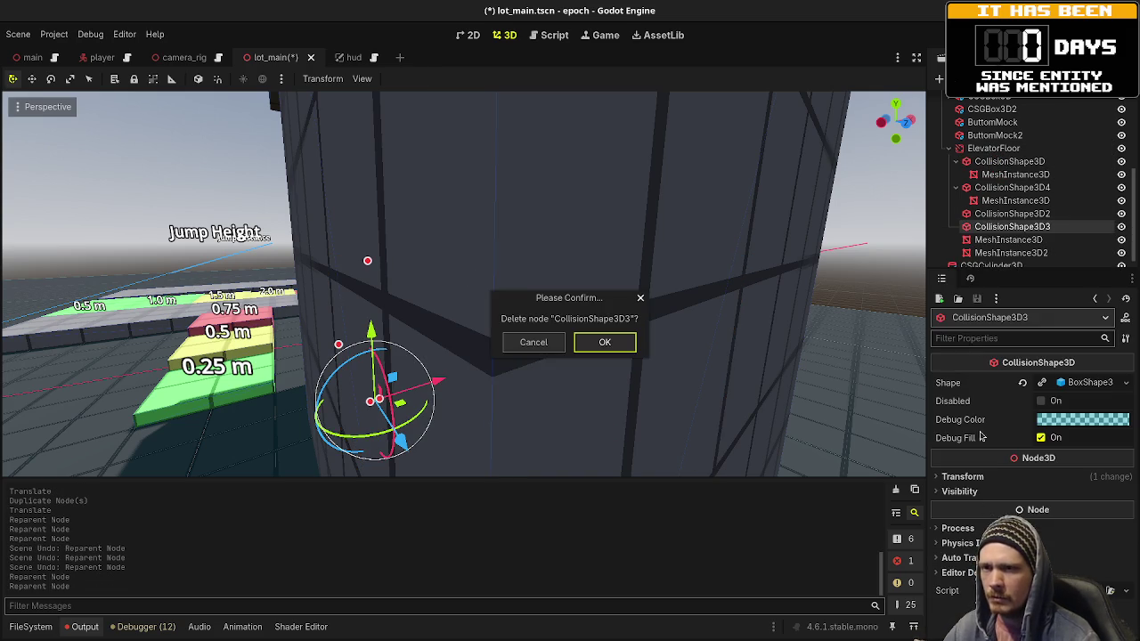
click(631, 347)
click(1011, 216)
right_click(1011, 215)
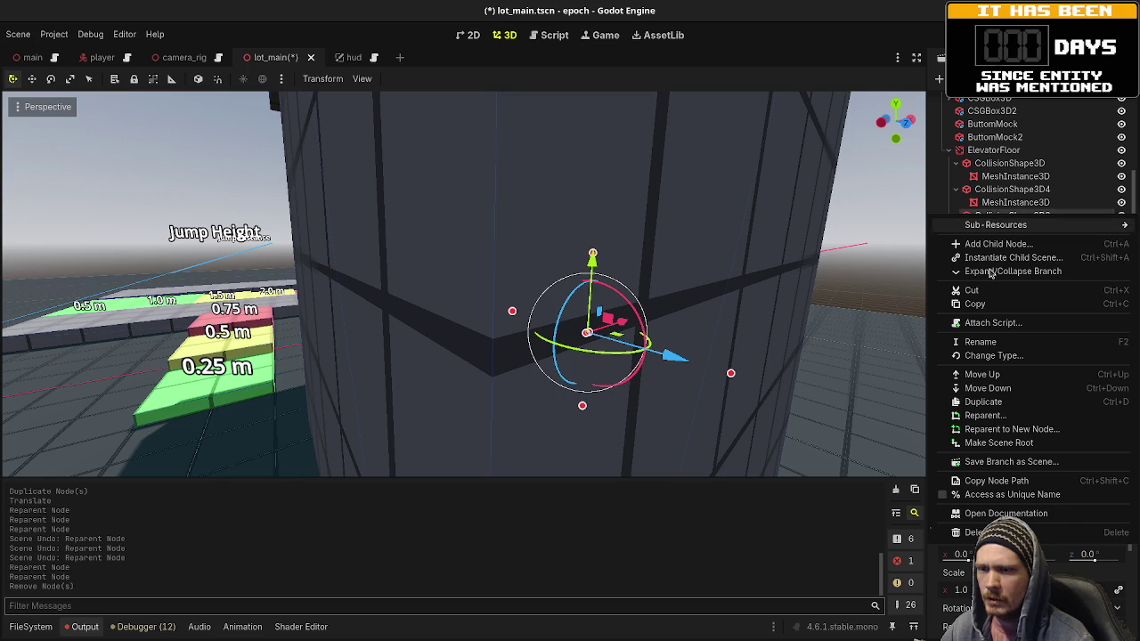
click(980, 532)
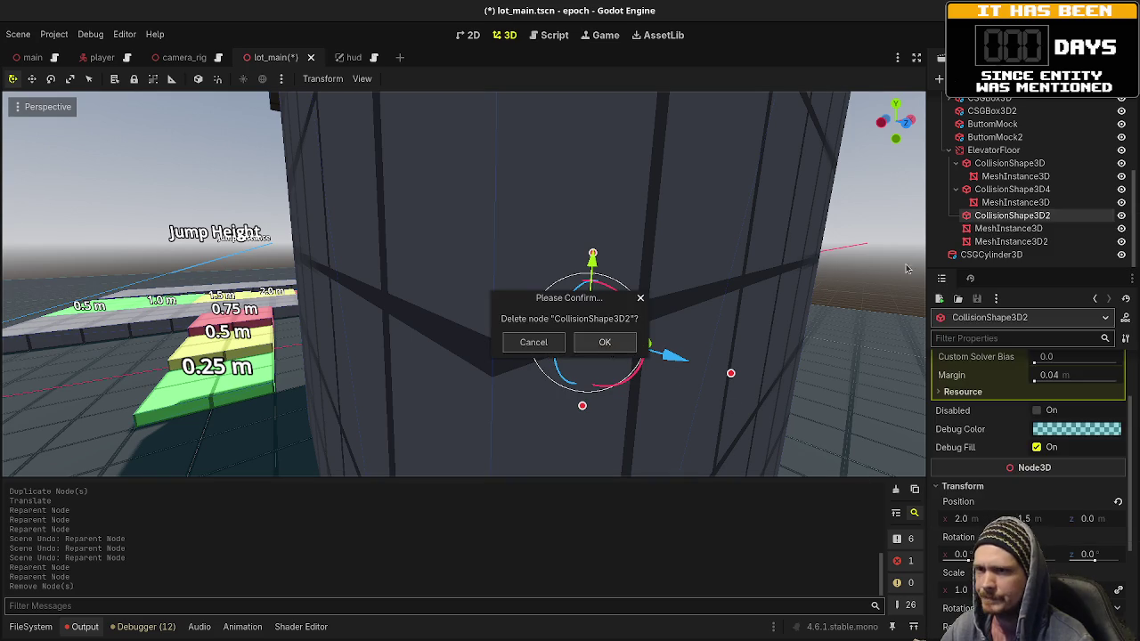
click(608, 347)
Step: Inspect the floor mesh, remaining collision shapes and the two wall meshes from several angles
click(999, 195)
key(f)
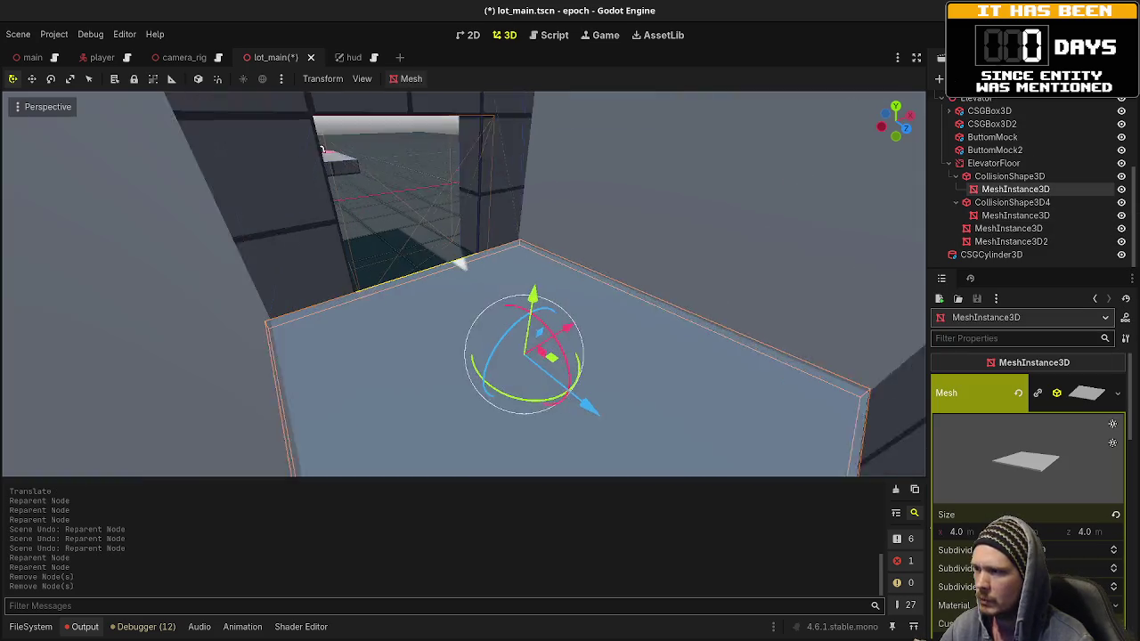
drag(534, 277, 499, 267)
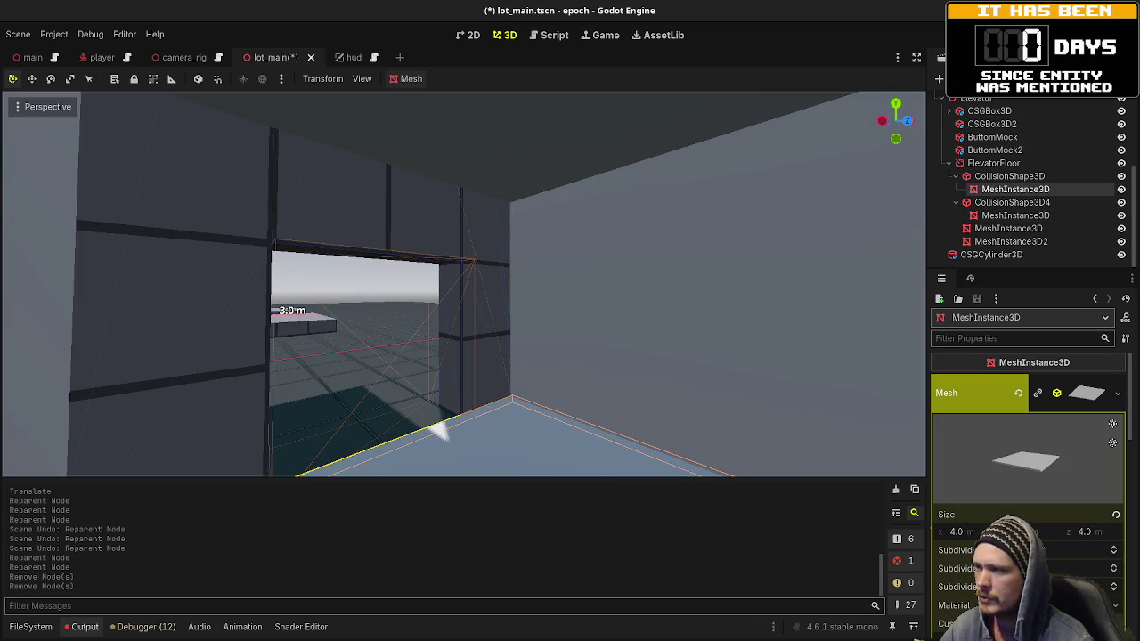
click(991, 203)
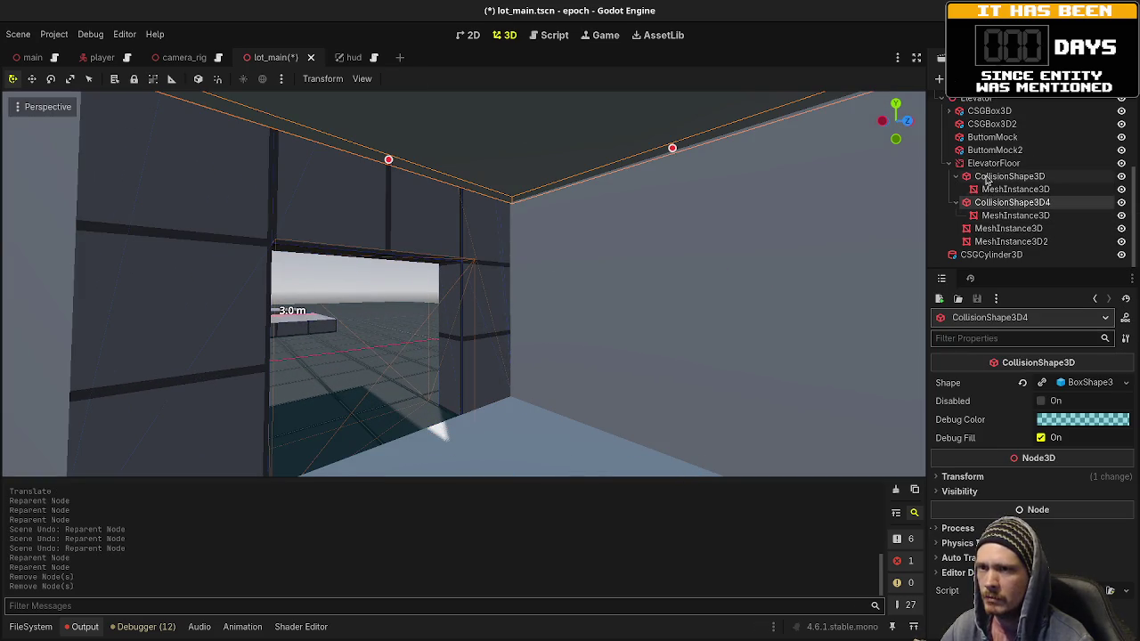
click(991, 176)
click(1025, 231)
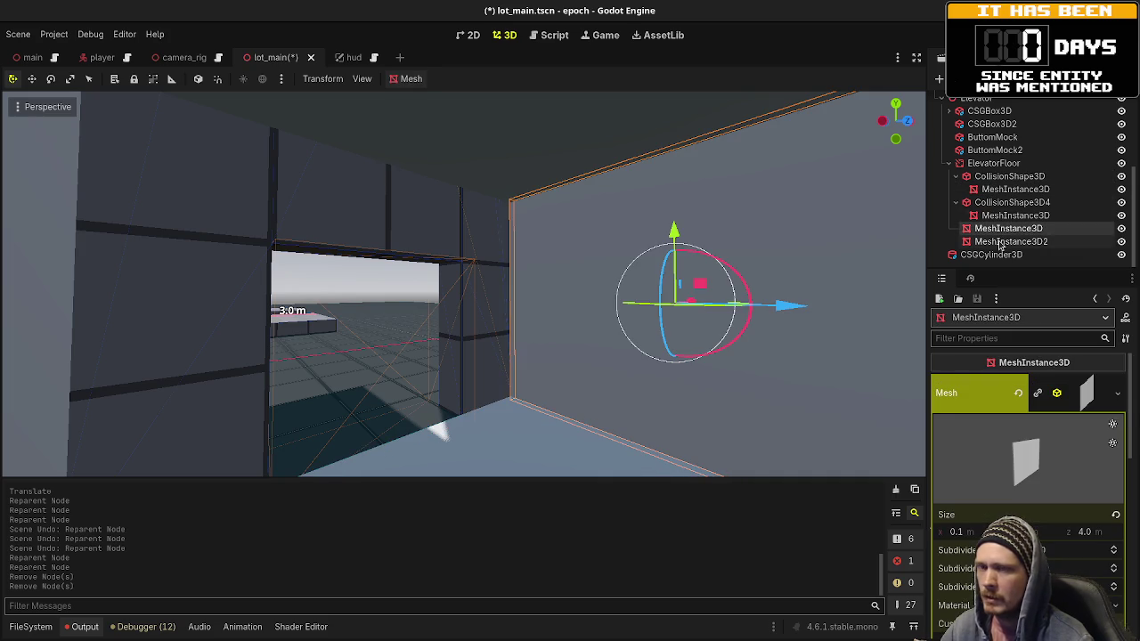
click(1000, 242)
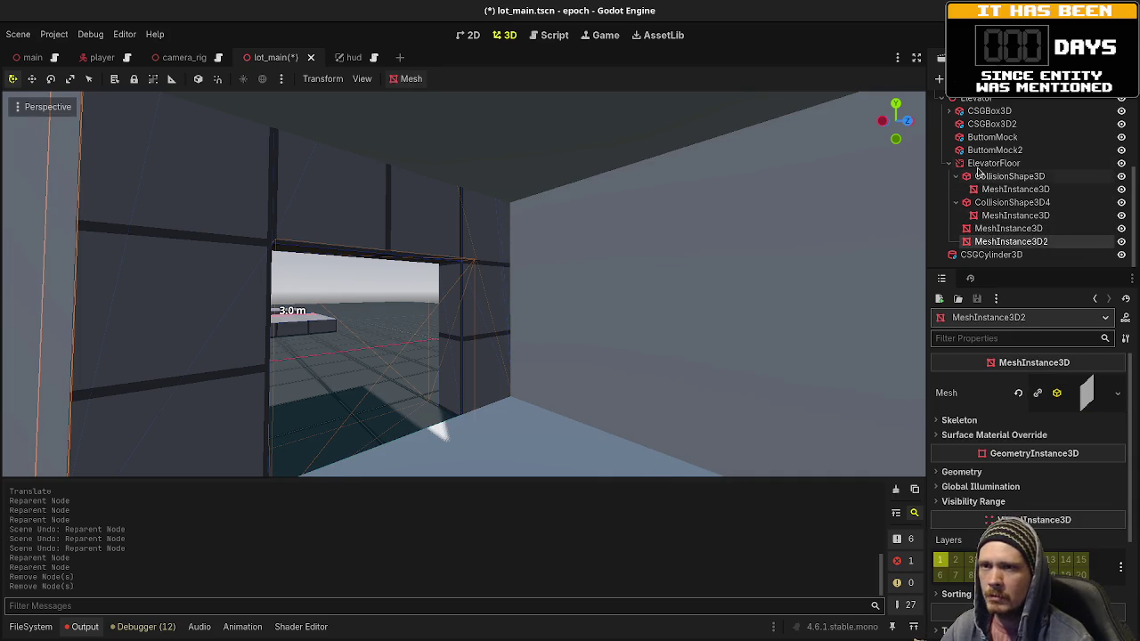
drag(463, 285, 356, 285)
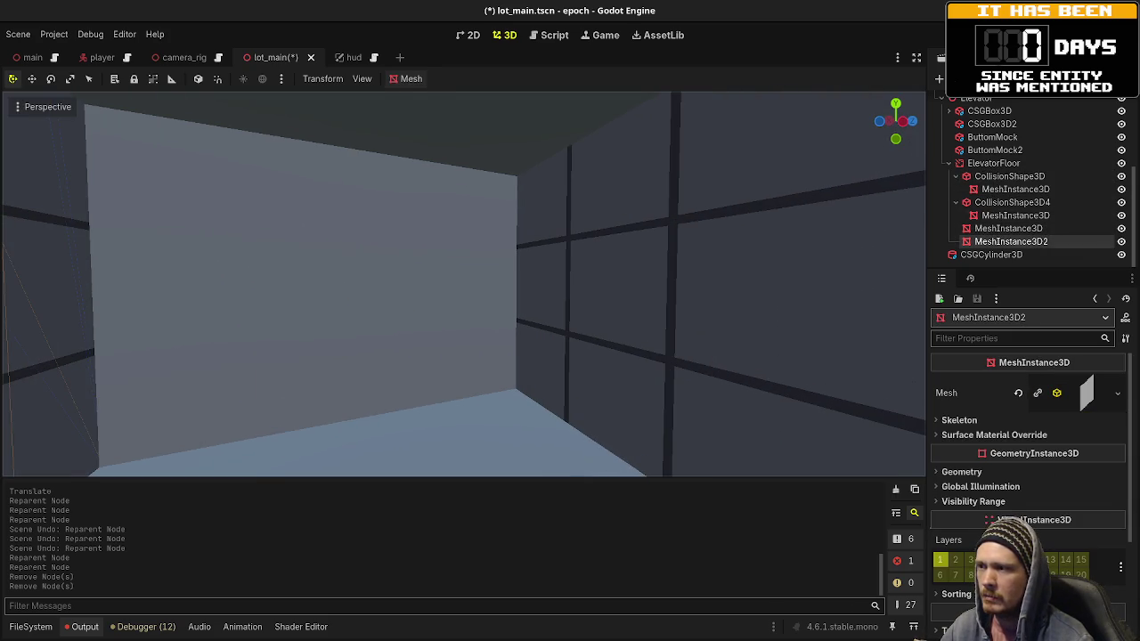
Step: Duplicate the MeshInstance3D2 wall and move the copy along X to the opposite side
click(993, 229)
click(989, 241)
click(989, 229)
click(989, 241)
mouse_move(654, 269)
mouse_down()
mouse_move(525, 272)
mouse_move(571, 267)
mouse_up()
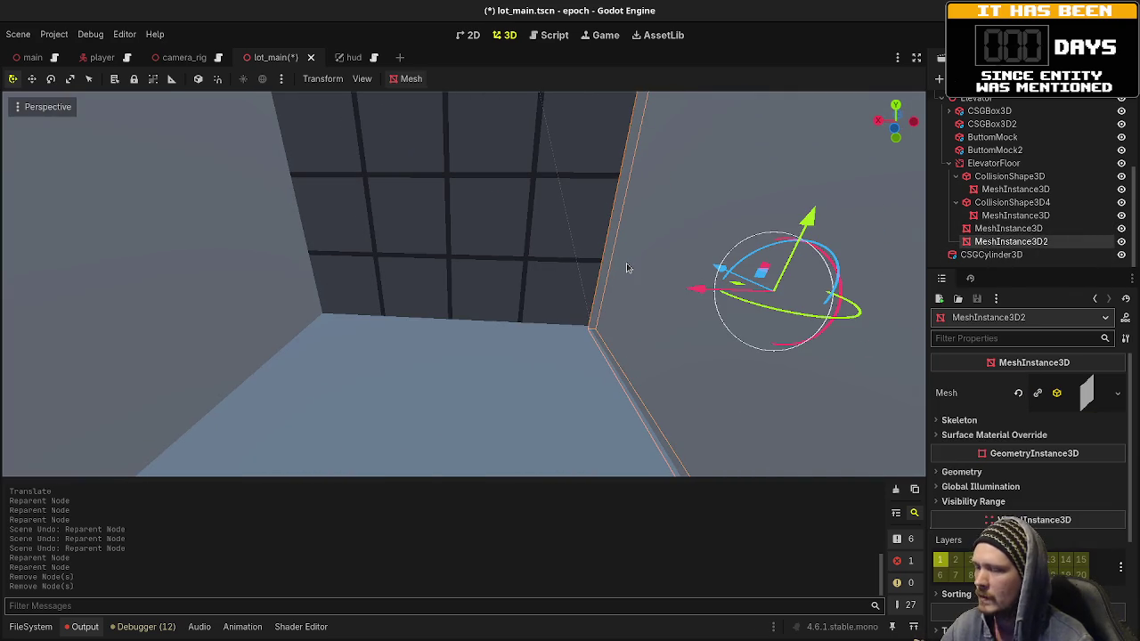
key(ctrl+d)
key(g)
key(x)
click(223, 321)
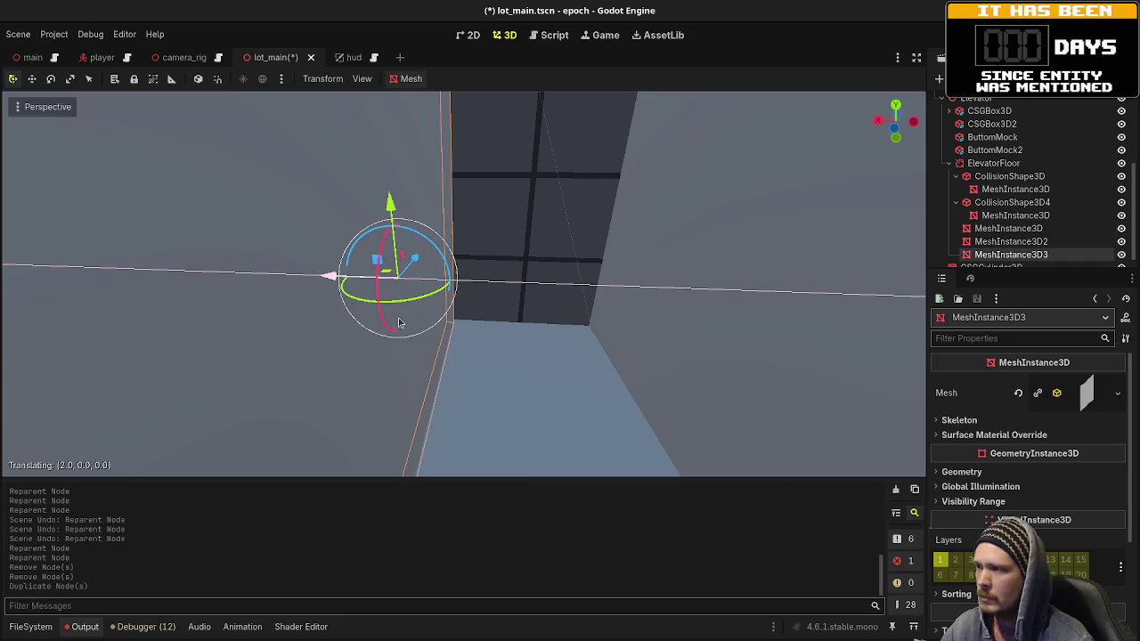
Step: Make the copy's mesh unique and set its size to x 4.0, z 0.1
click(1079, 398)
click(1118, 393)
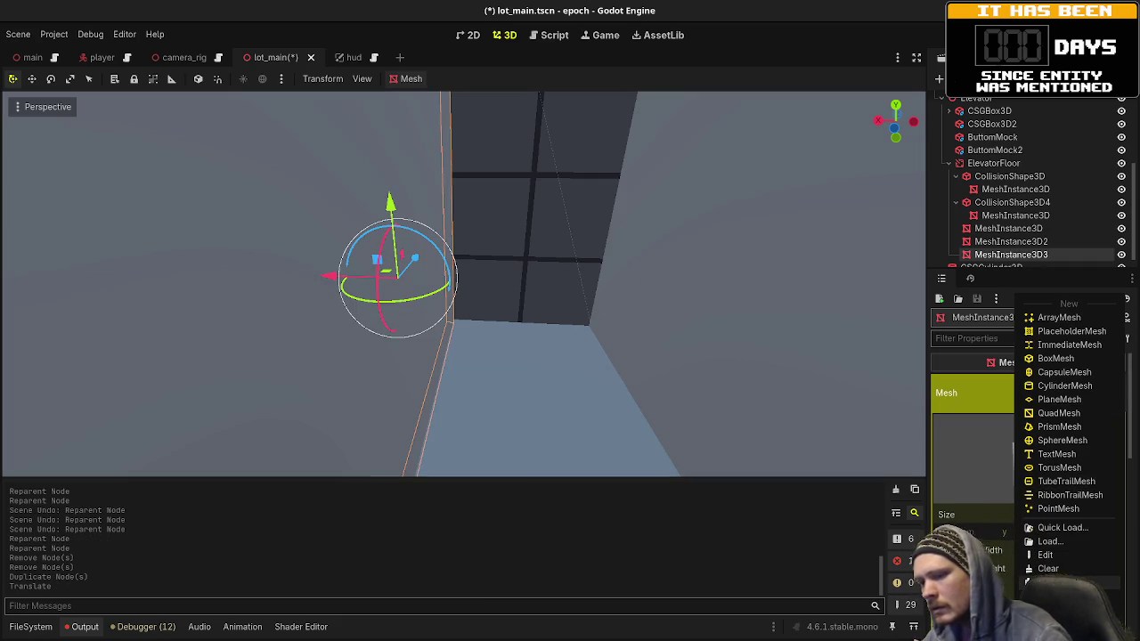
click(1051, 583)
click(965, 533)
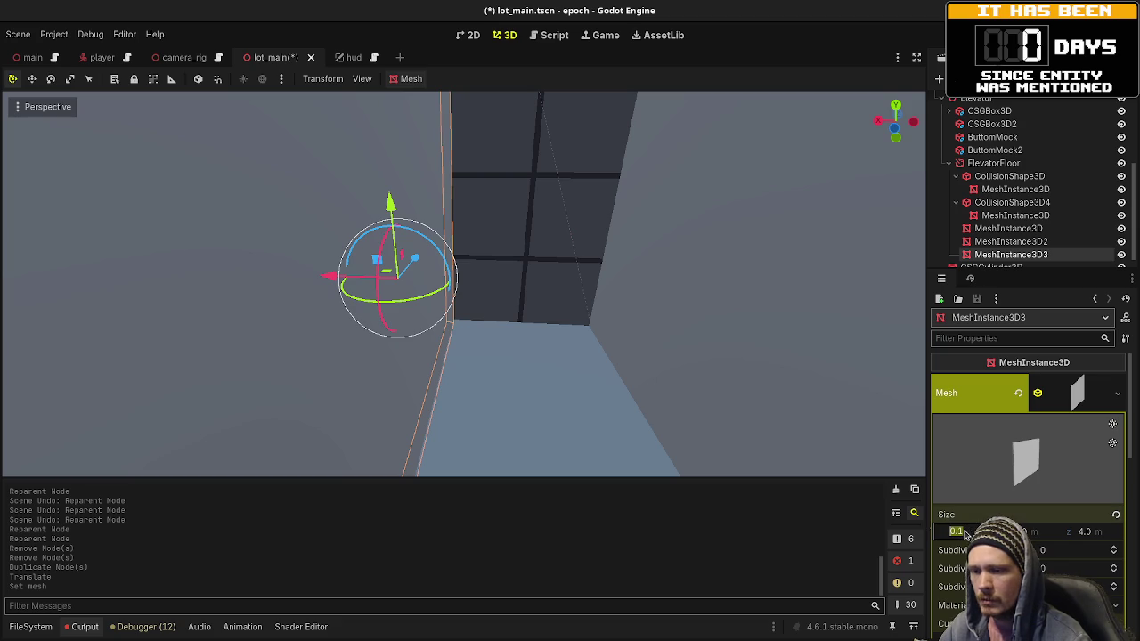
text(4)
key(Tab)
key(Tab)
text(0.1)
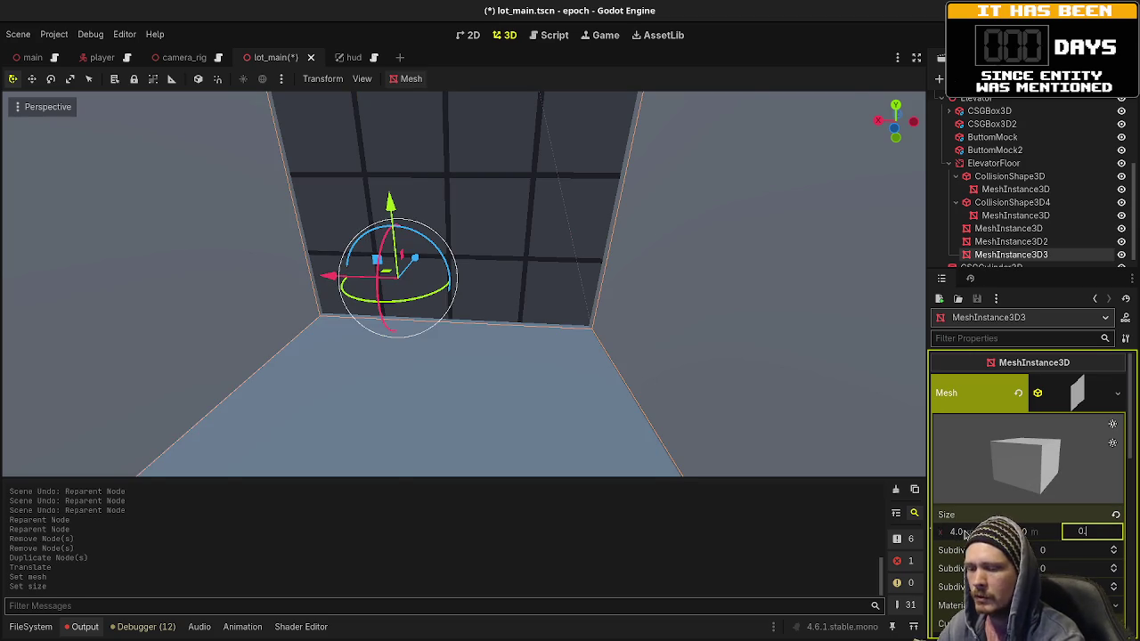
key(Return)
mouse_move(445, 356)
mouse_down()
mouse_move(378, 367)
mouse_move(531, 321)
mouse_move(475, 282)
mouse_move(725, 311)
mouse_move(517, 268)
mouse_move(463, 283)
mouse_up()
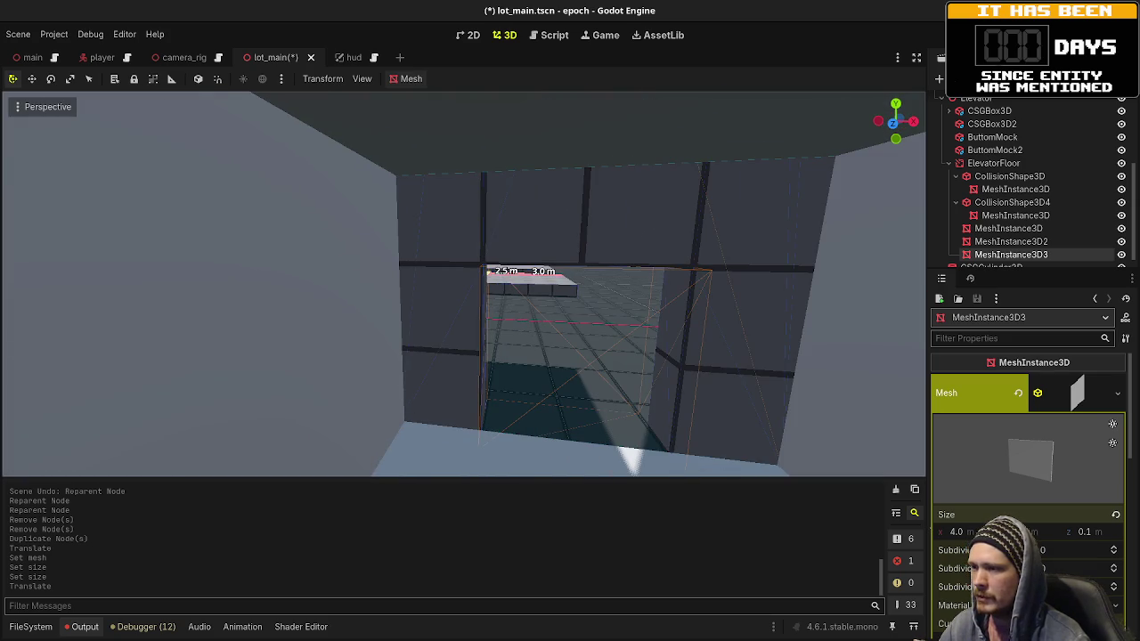
drag(544, 327, 538, 332)
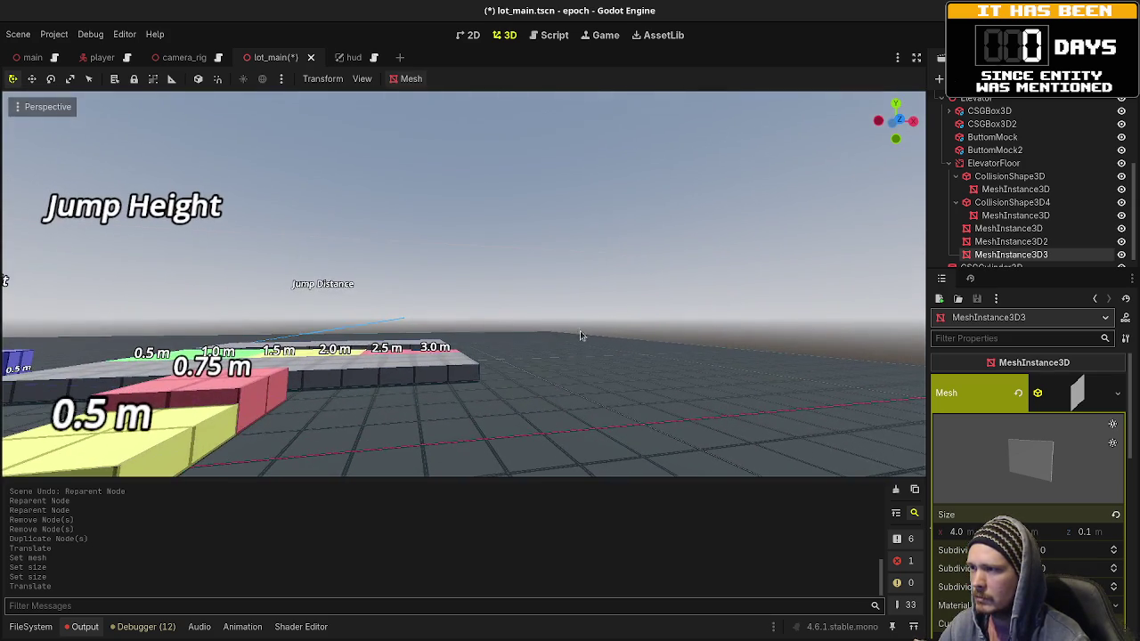
click(570, 308)
key(w)
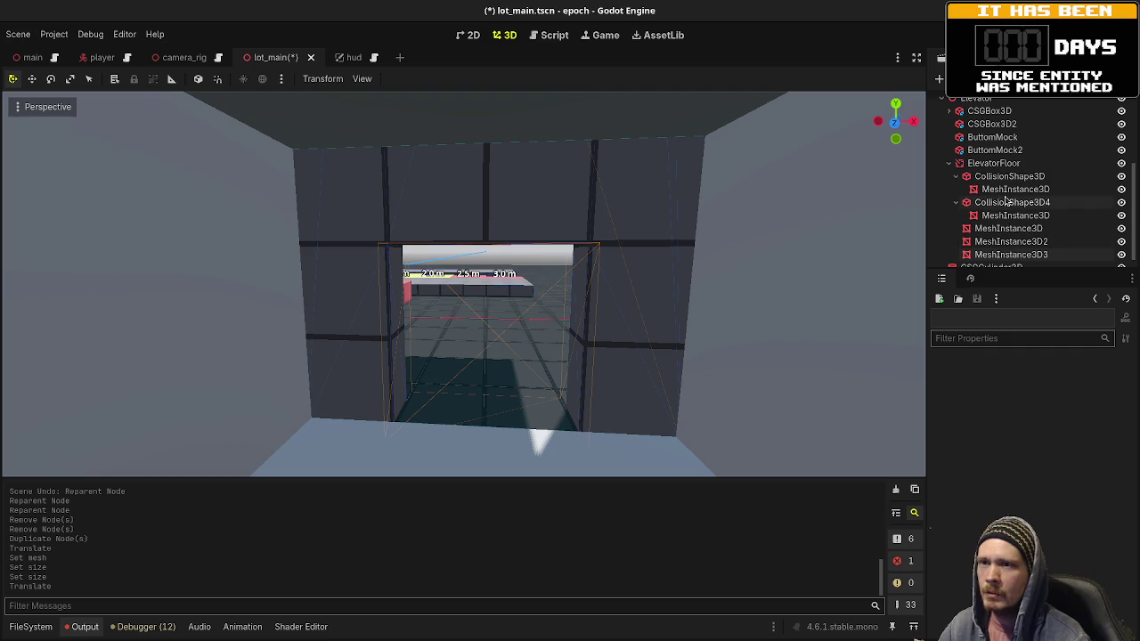
Step: Add a CSGBox3D node as a child of ElevatorFloor
click(996, 164)
key(ctrl+a)
text(csg)
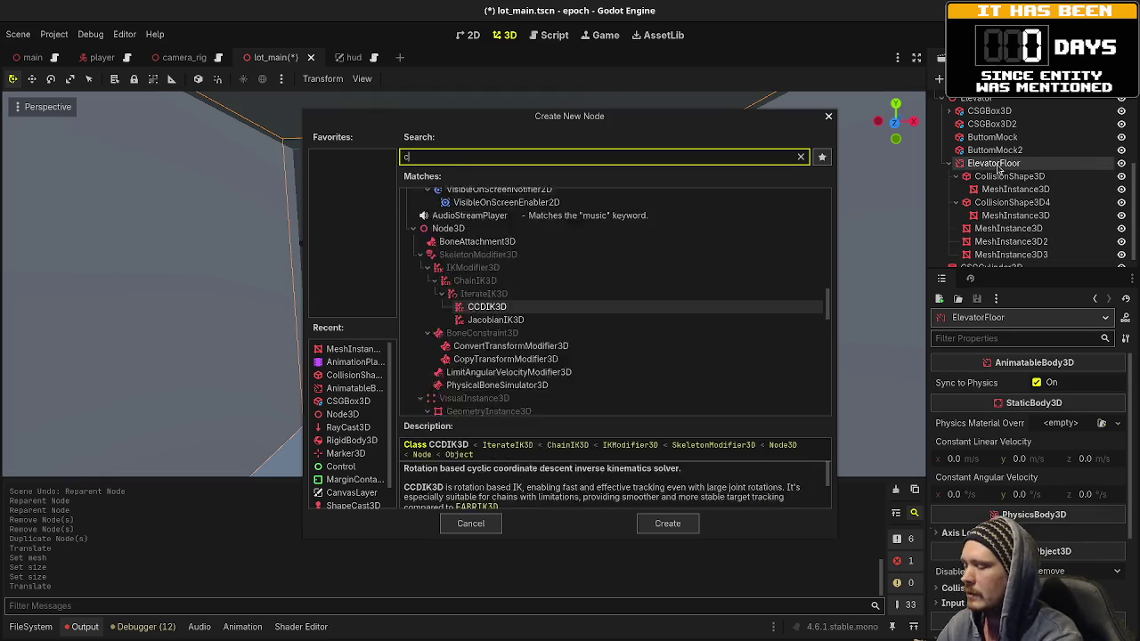
key(Return)
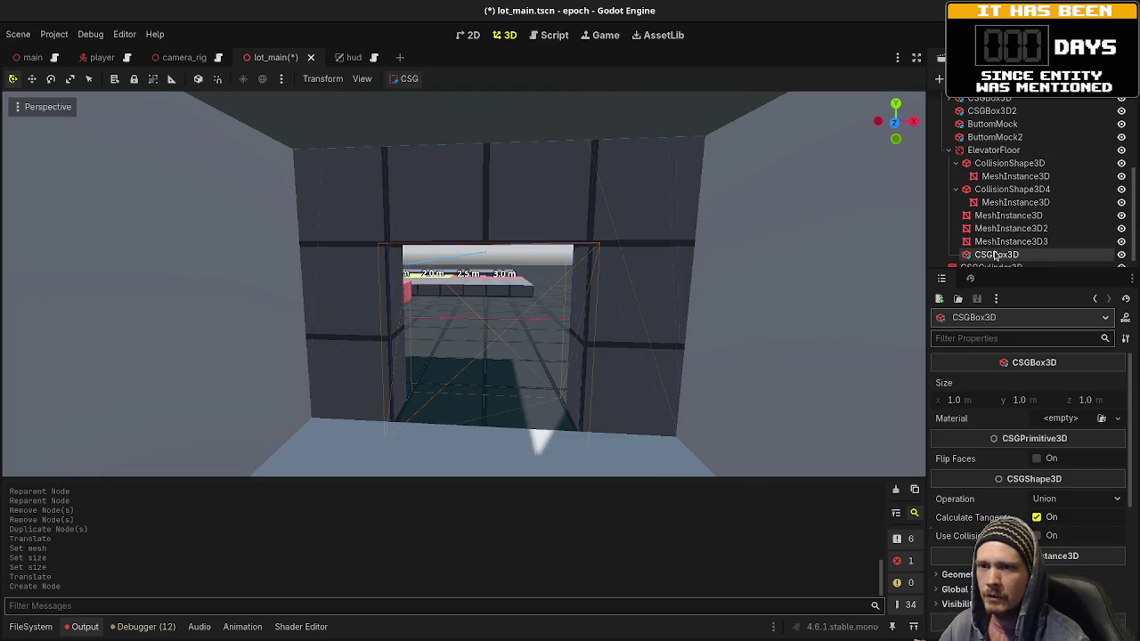
Step: Size the CSG box to 4 × 3 × 0.1 m
click(996, 256)
click(972, 405)
text(4)
key(Tab)
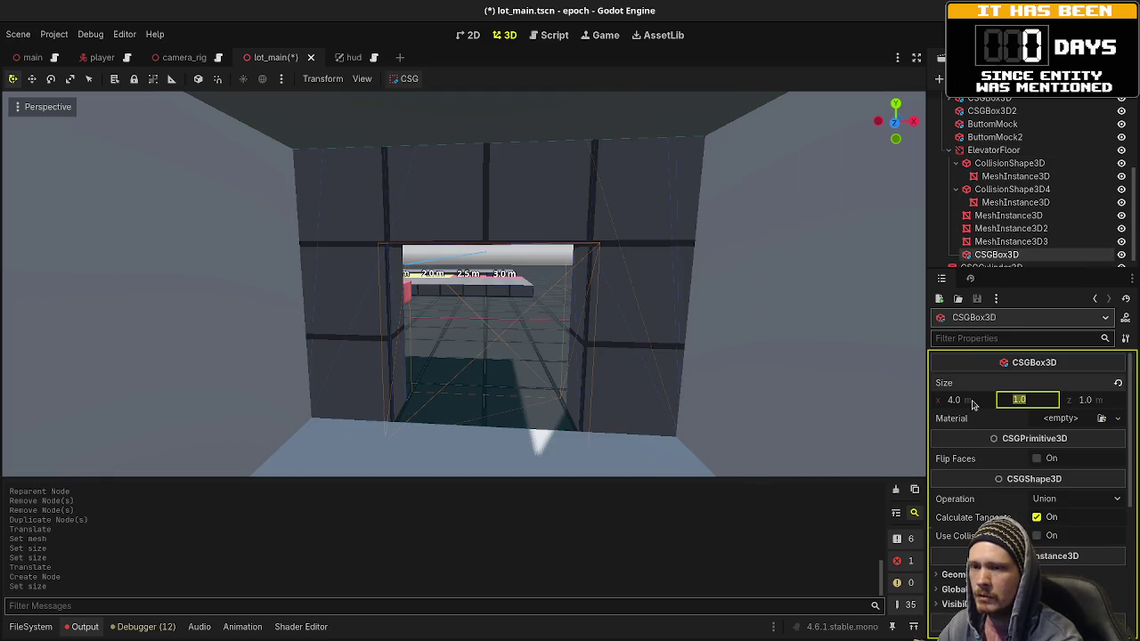
text(3)
key(Tab)
text(0.1)
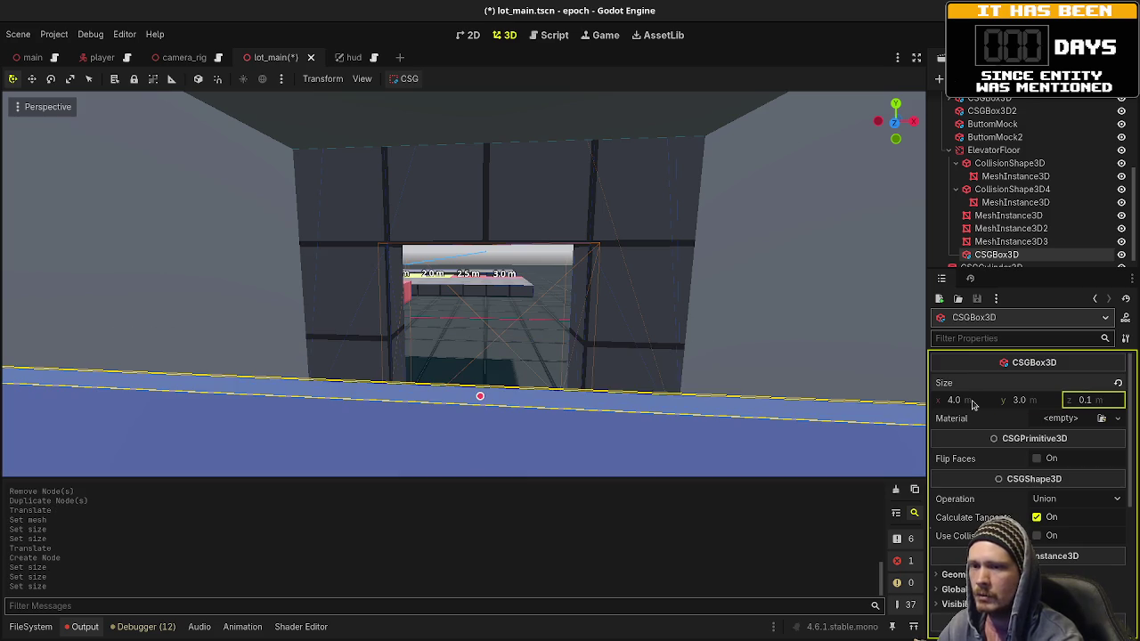
key(Return)
Step: Raise the CSG wall to position y 1.5 and slide it back to z -2.0
drag(643, 405, 647, 387)
scroll(1007, 450, down, 5)
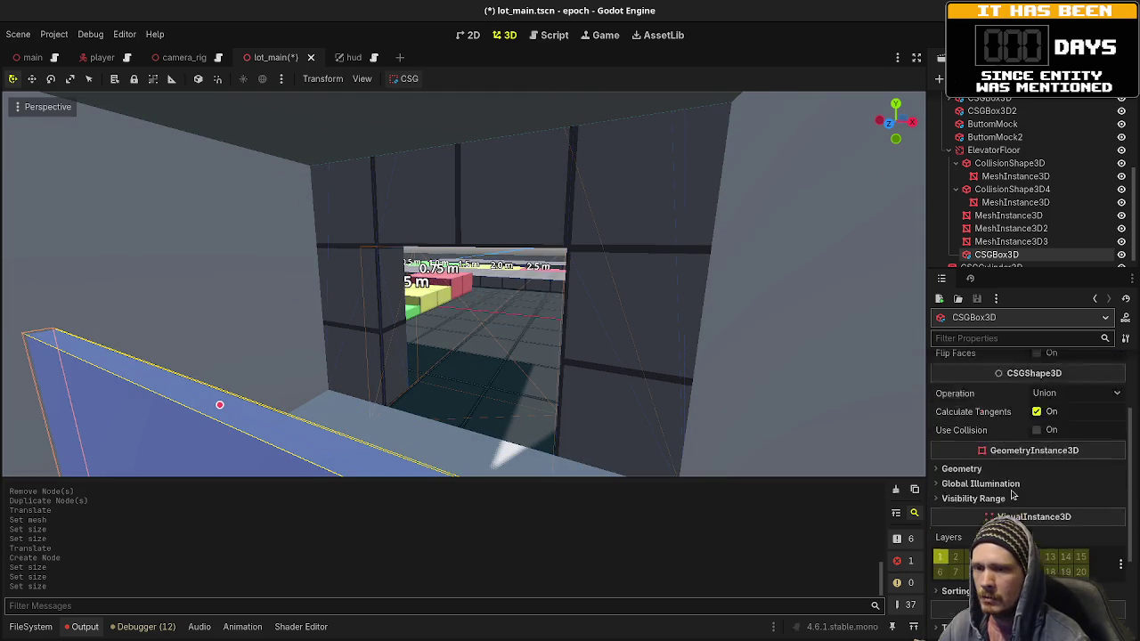
click(989, 489)
click(1038, 520)
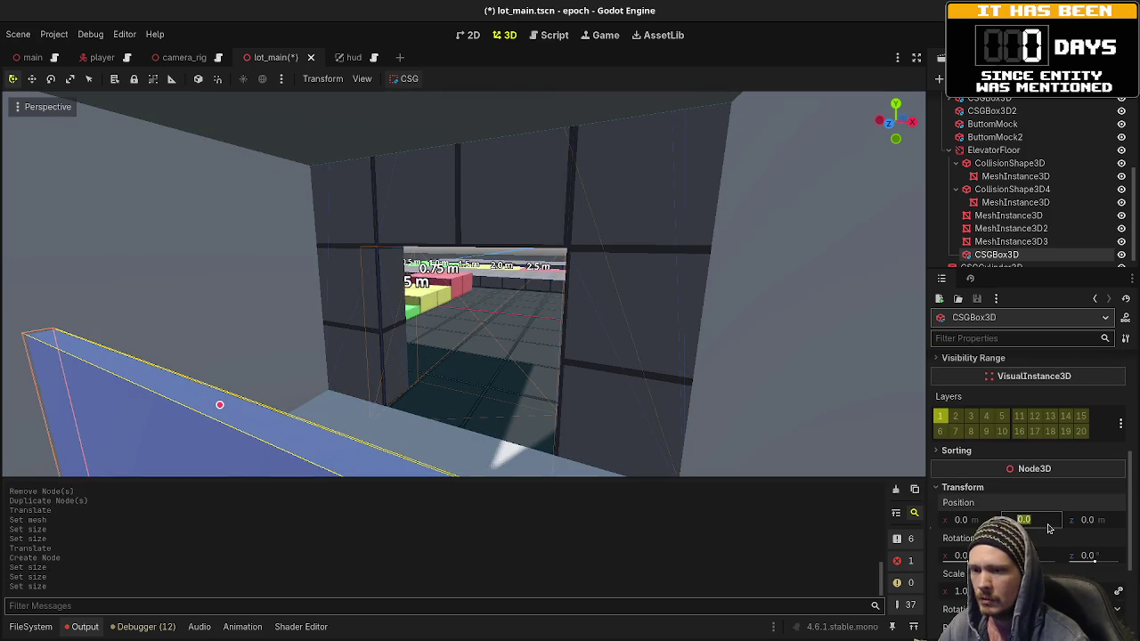
text(1.5)
key(Return)
key(f)
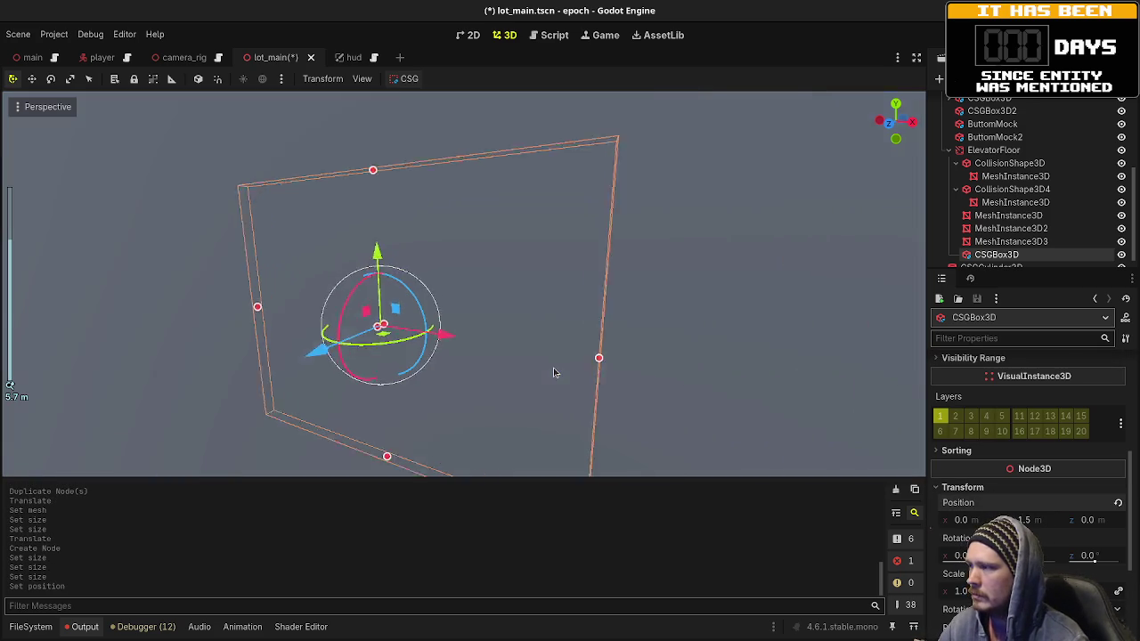
drag(253, 375, 403, 344)
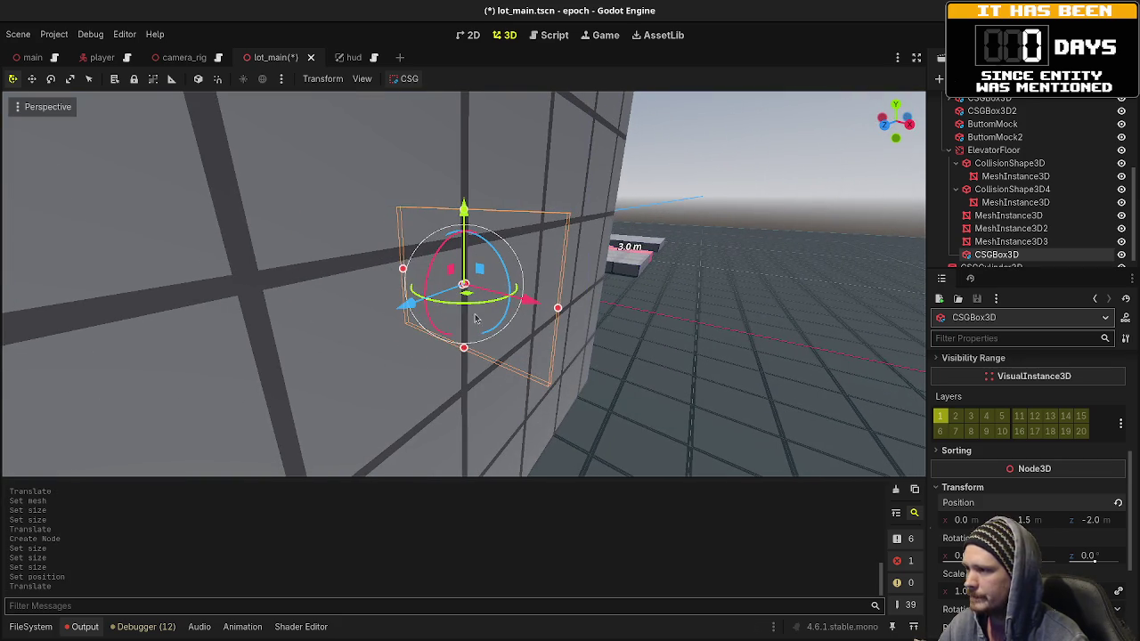
Step: Undo a newly added CSG box and duplicate the wall box instead
key(f)
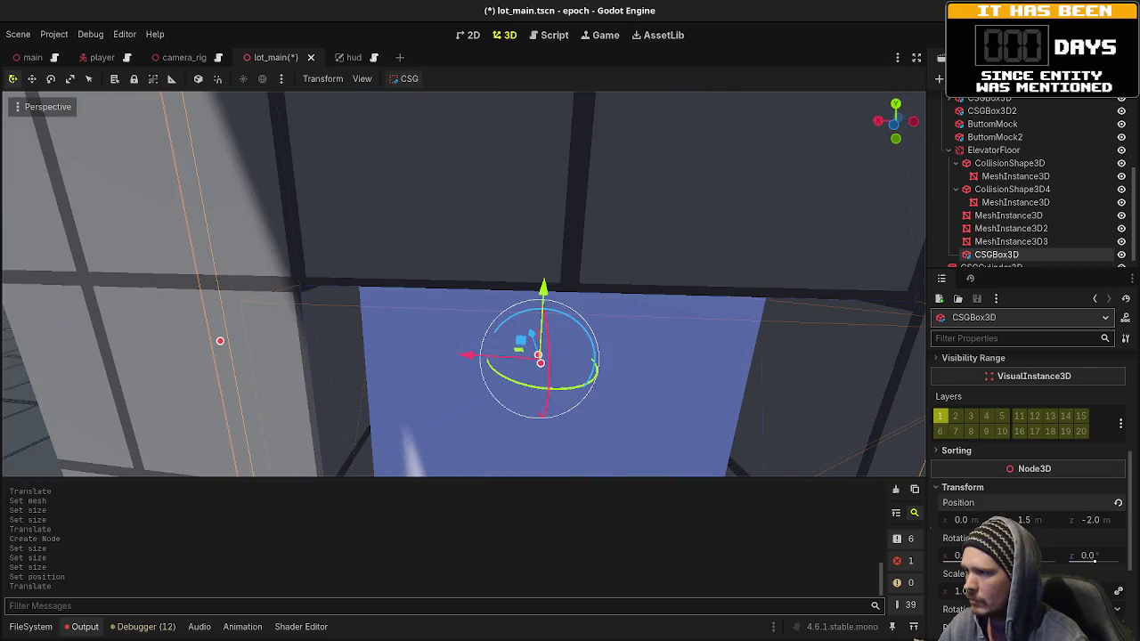
key(ctrl+a)
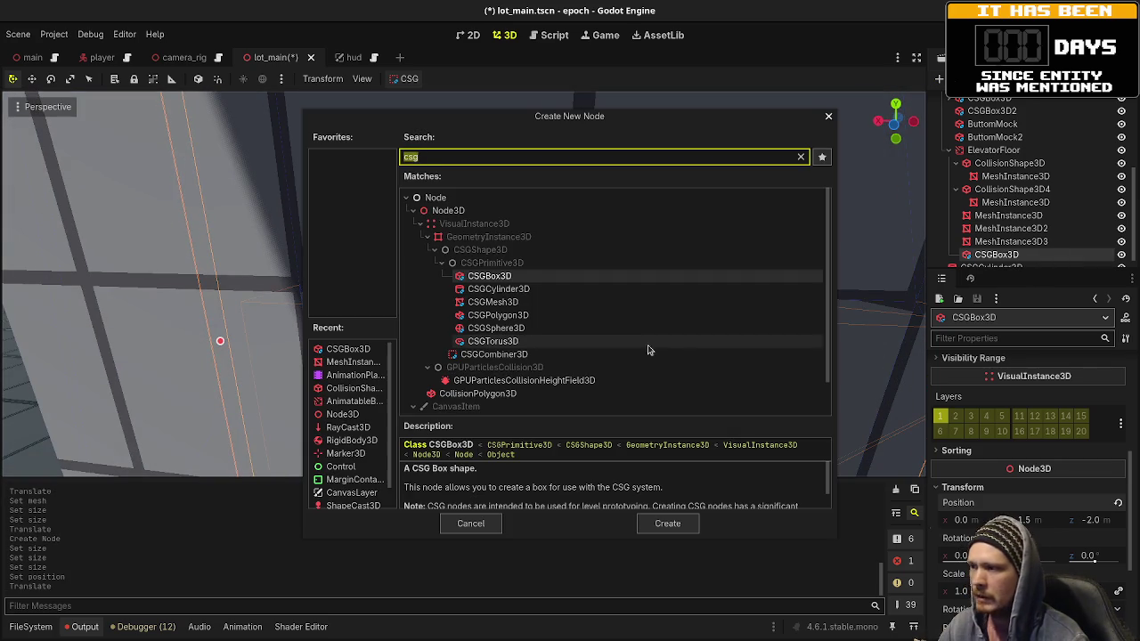
click(688, 529)
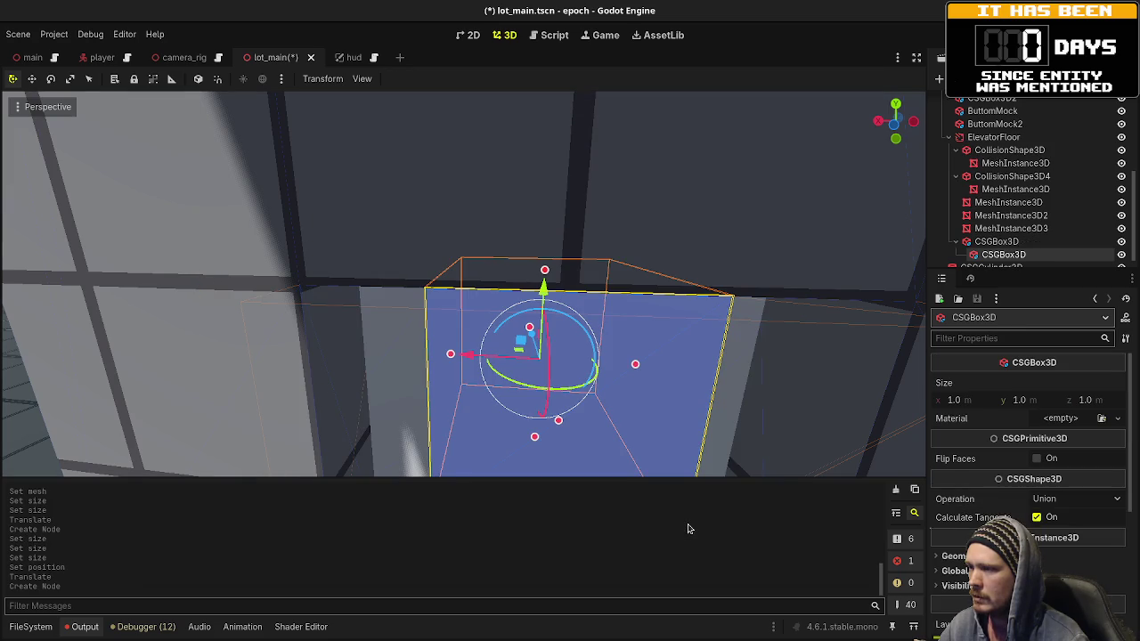
key(ctrl+z)
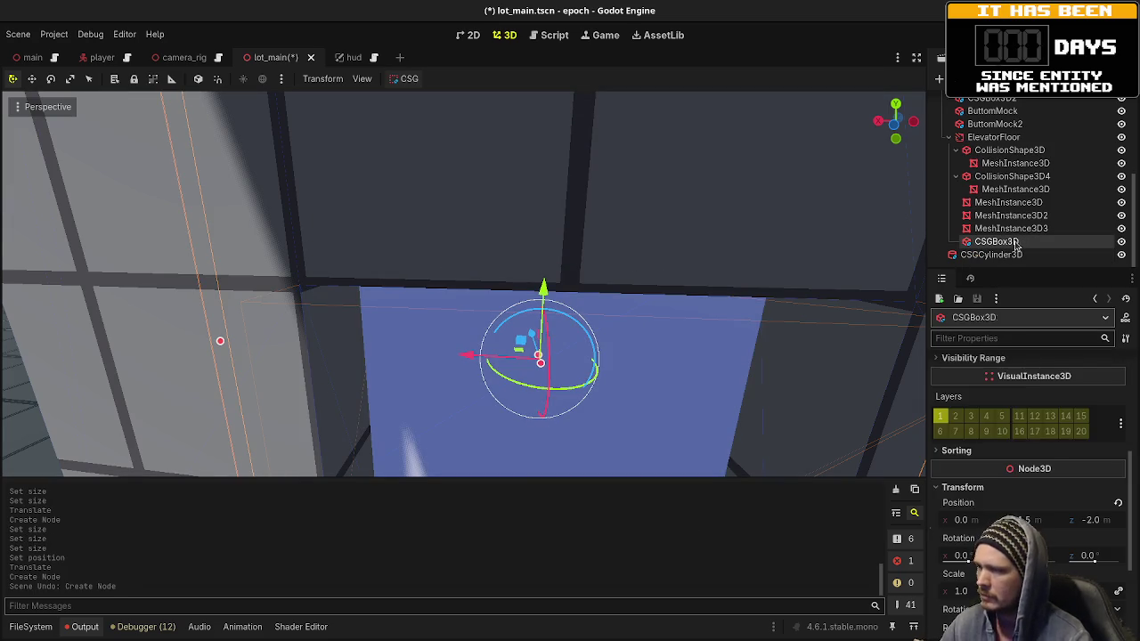
key(ctrl+d)
Step: Resize the duplicate box to 2 × 2 × 0.2 m and lower its vertical position
click(974, 405)
text(2)
key(Tab)
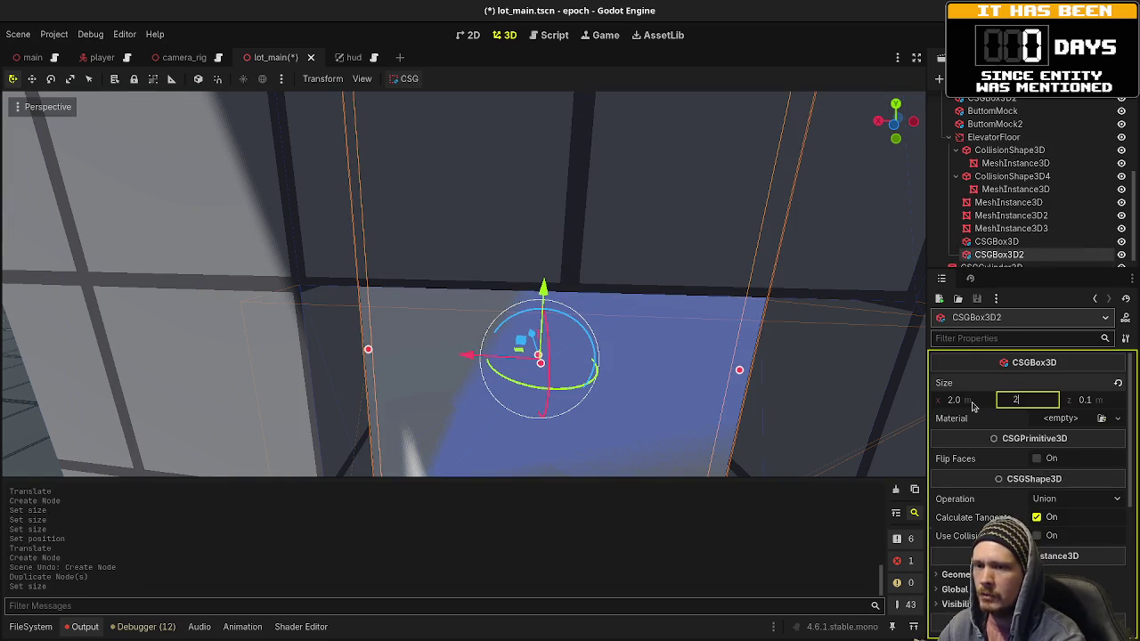
key(Tab)
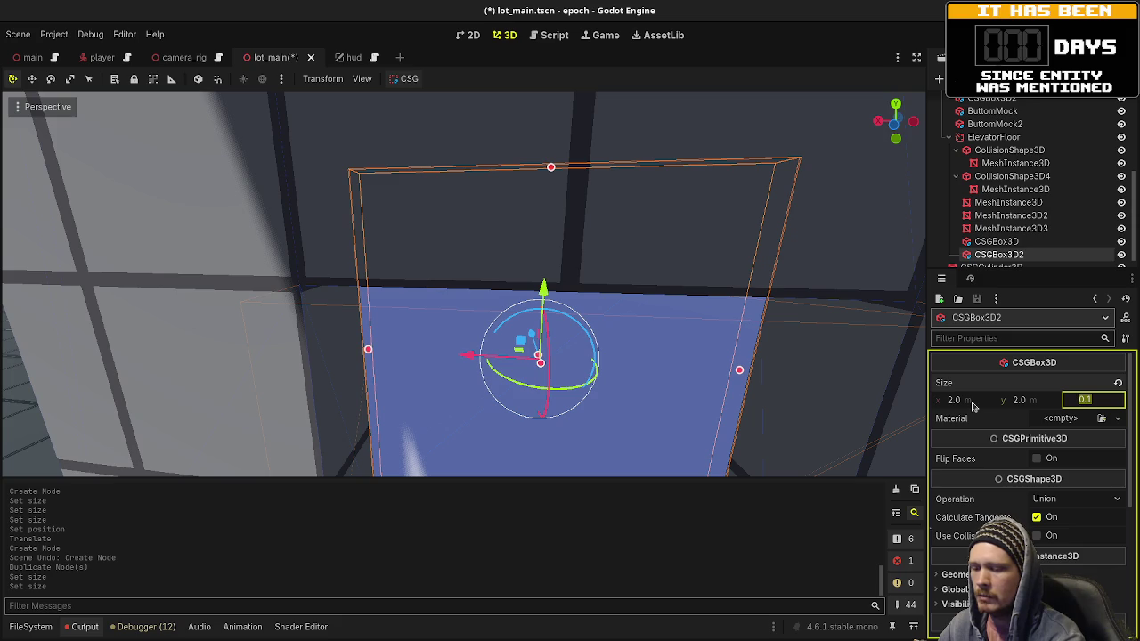
text(0.)
key(Return)
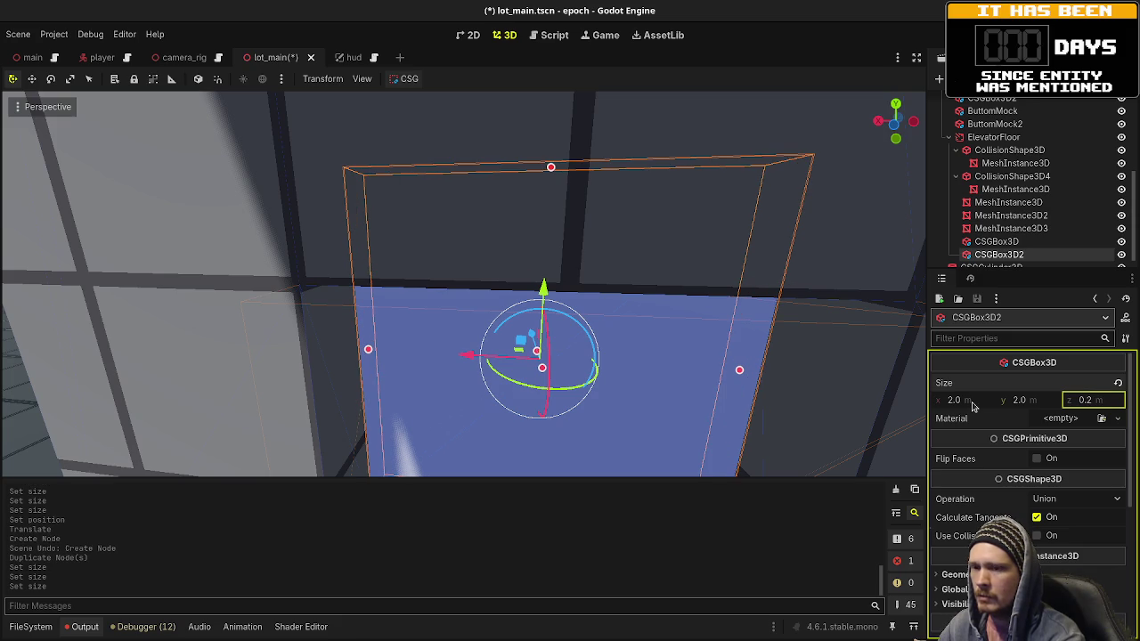
scroll(637, 303, down, 5)
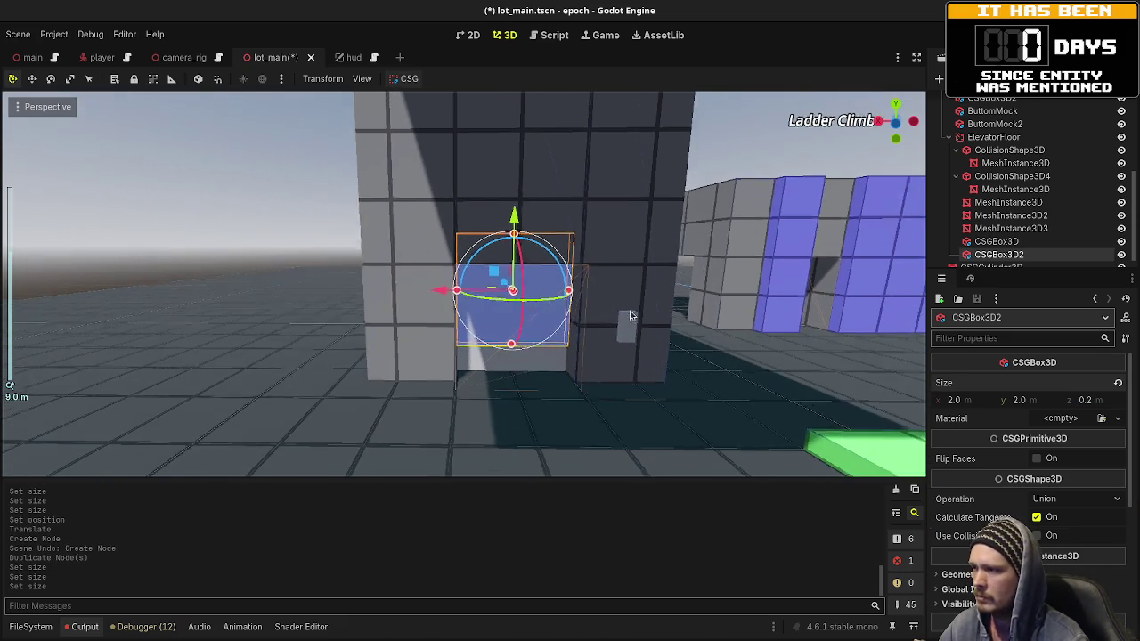
scroll(1005, 493, down, 5)
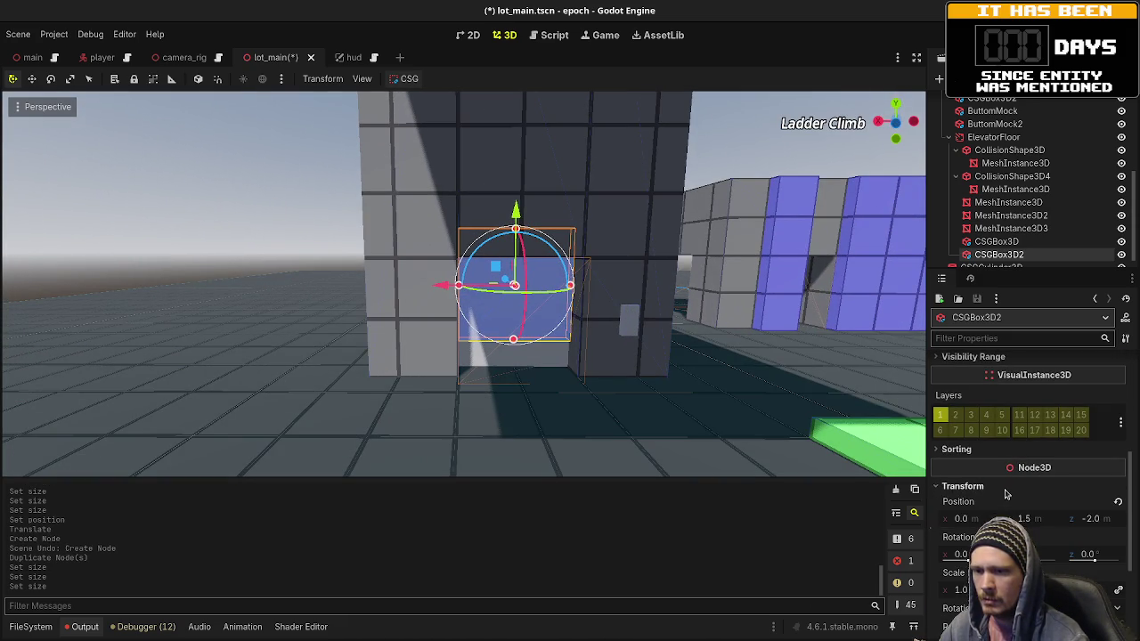
text(1.25)
key(Return)
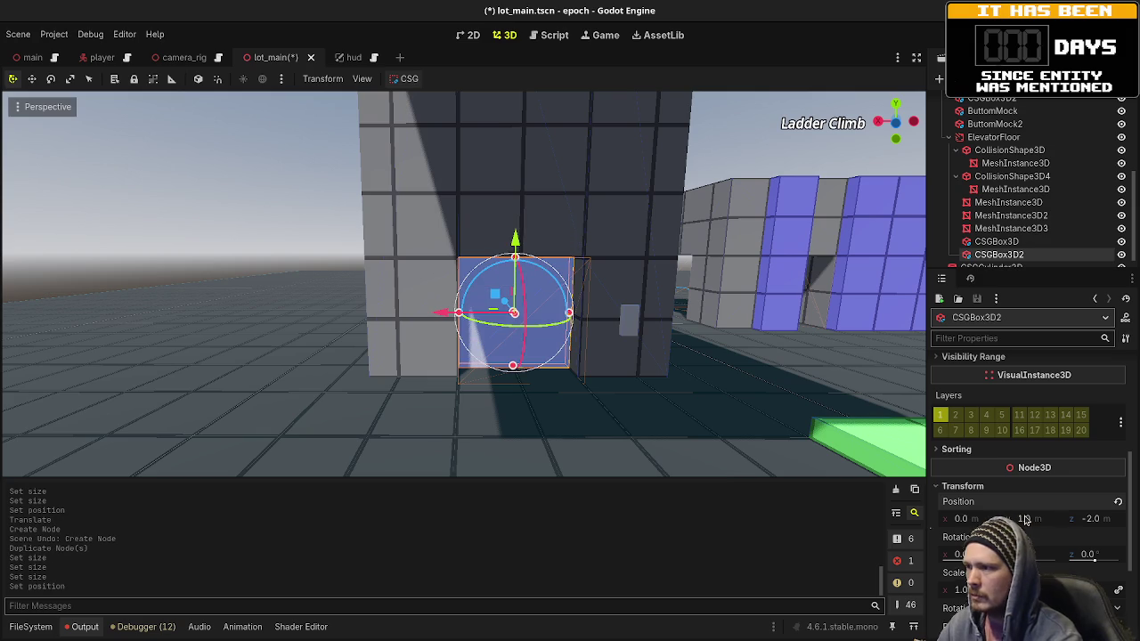
Step: Nest the duplicate under the CSG wall and set its Operation to Subtraction
drag(998, 256, 996, 242)
scroll(1029, 506, up, 5)
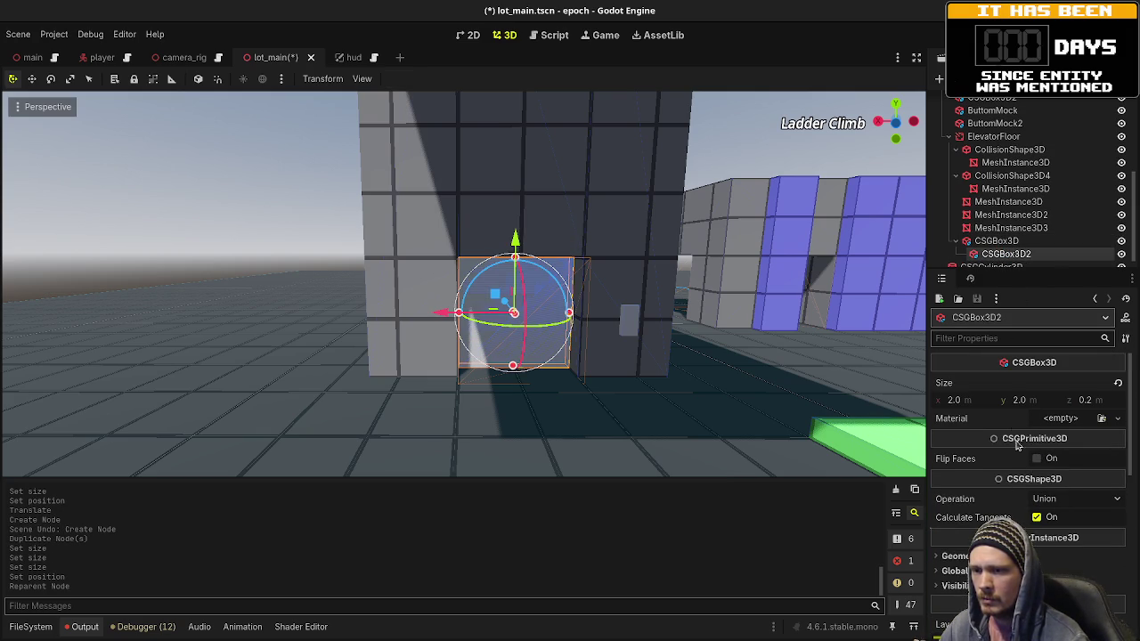
click(1073, 499)
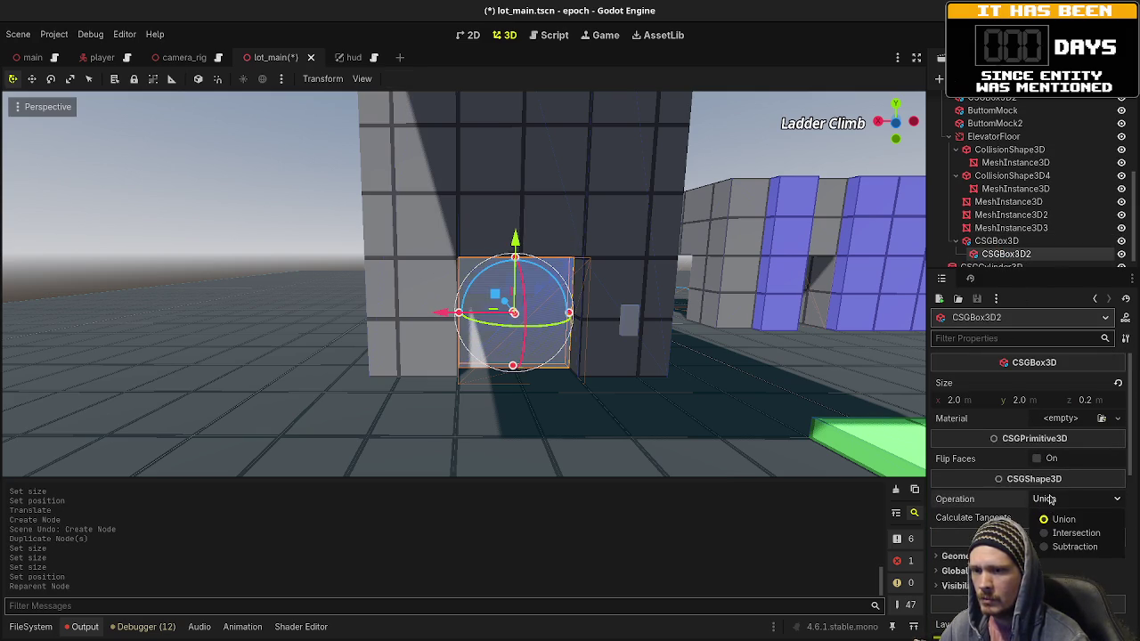
click(1069, 549)
click(250, 215)
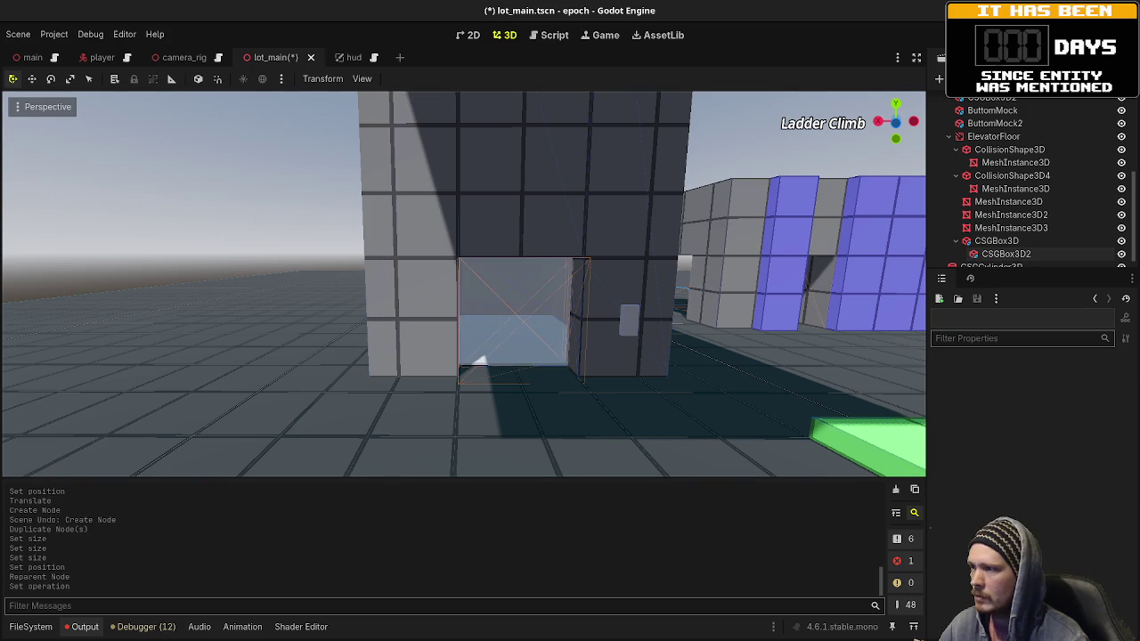
Step: Fly the view around the cab to inspect the cut doorway
key(w)
key(s)
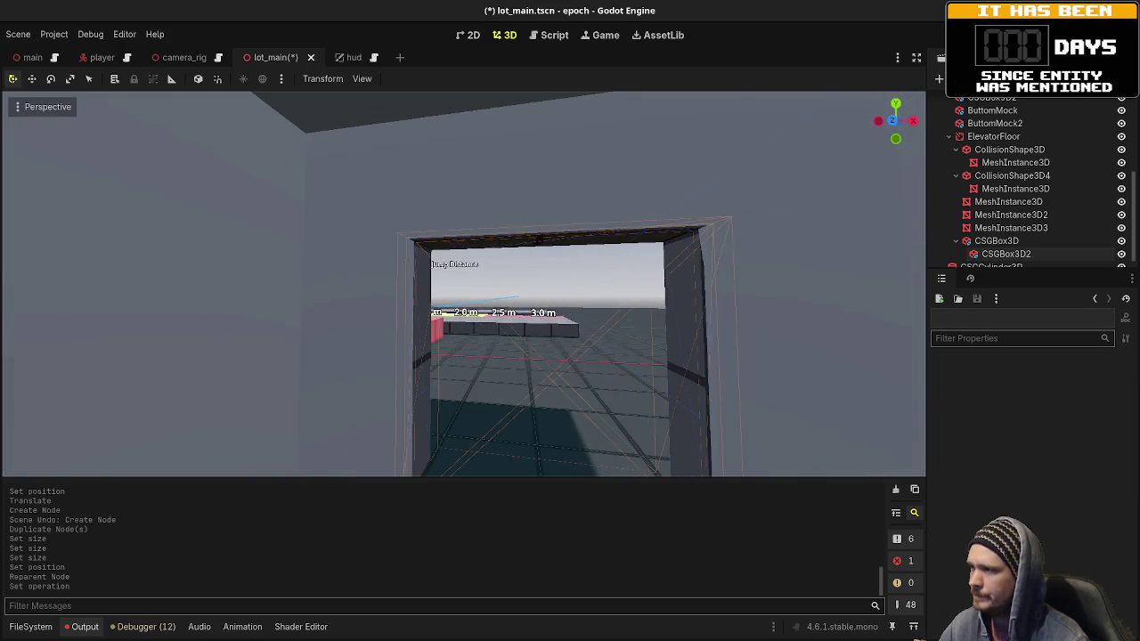
key(s)
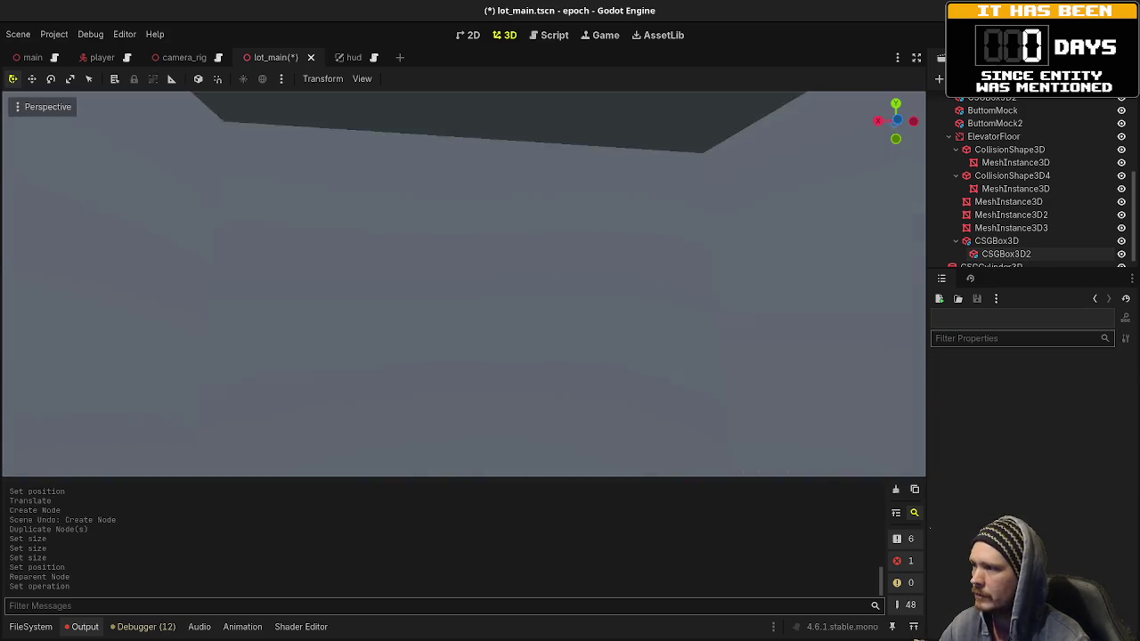
key(s)
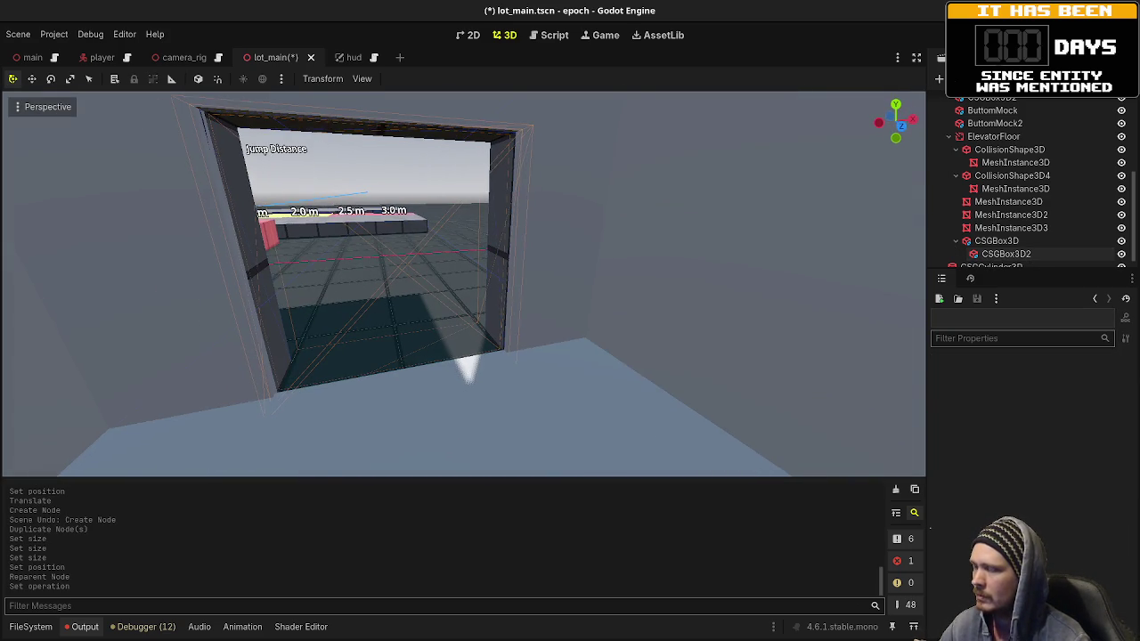
key(a)
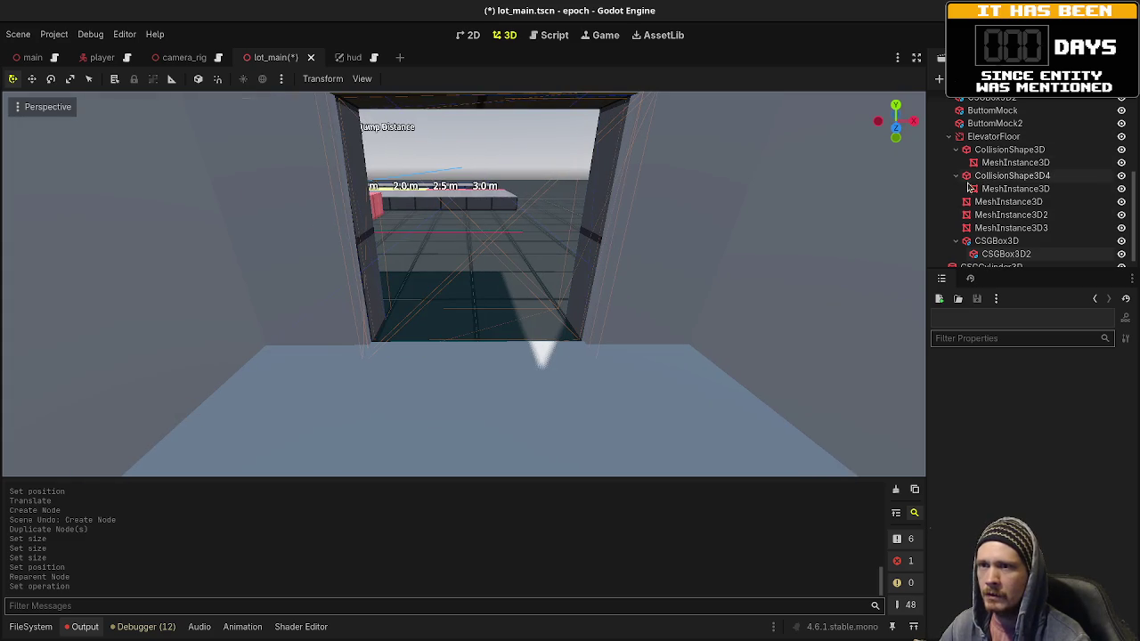
Step: Collapse the collision nodes and rename CollisionShape3D to 'Floor'
click(957, 175)
click(956, 149)
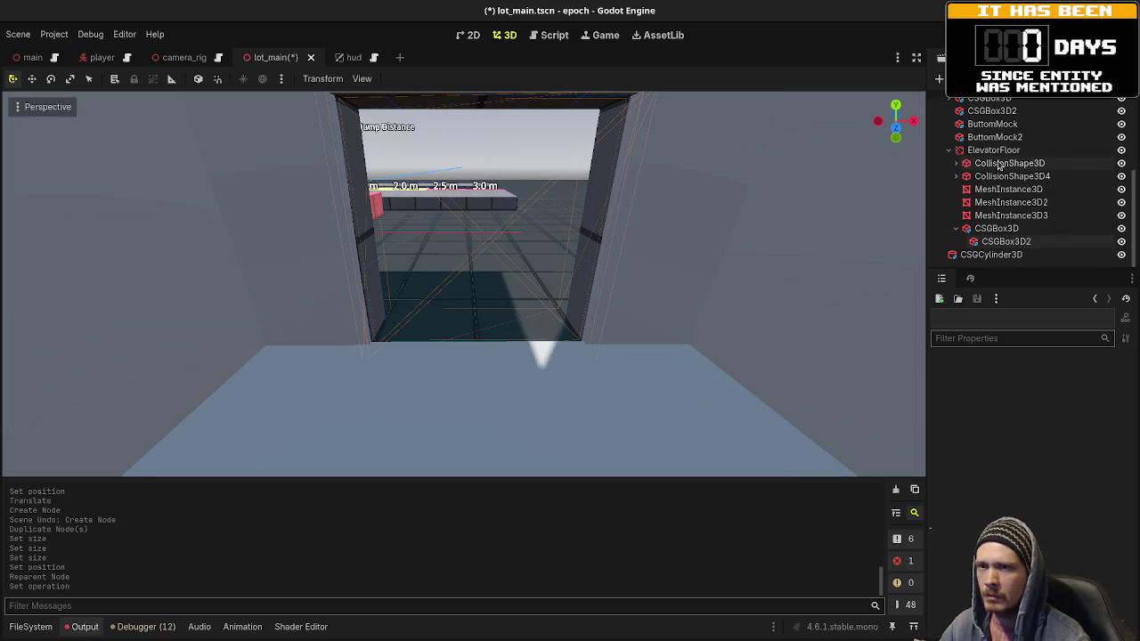
click(1002, 163)
double_click(1002, 163)
text(Floor)
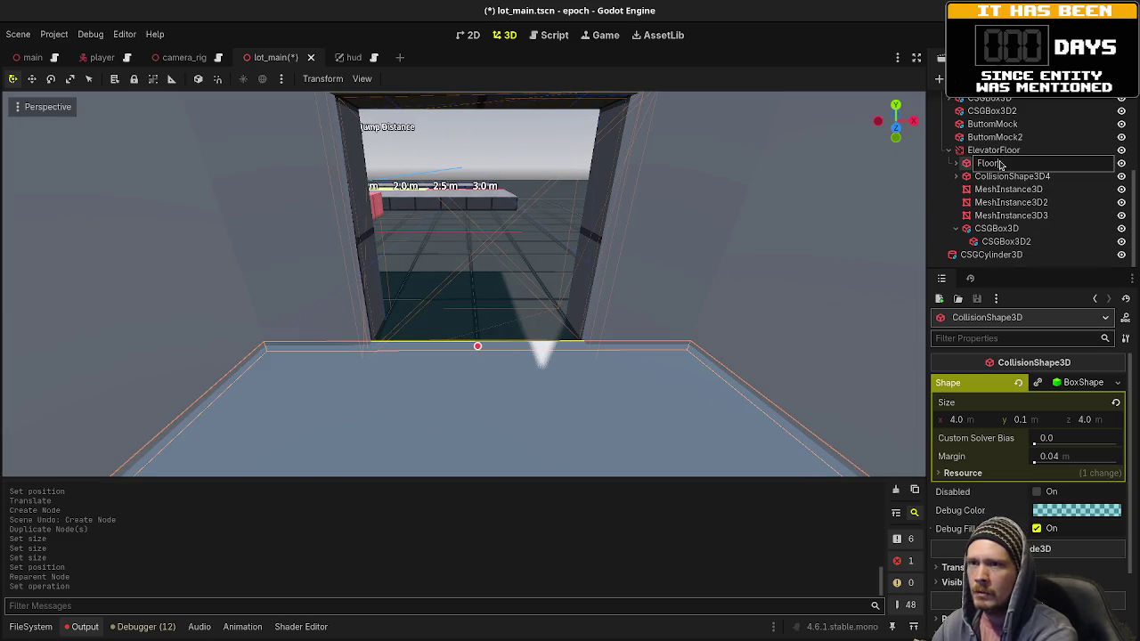
key(Return)
click(1013, 176)
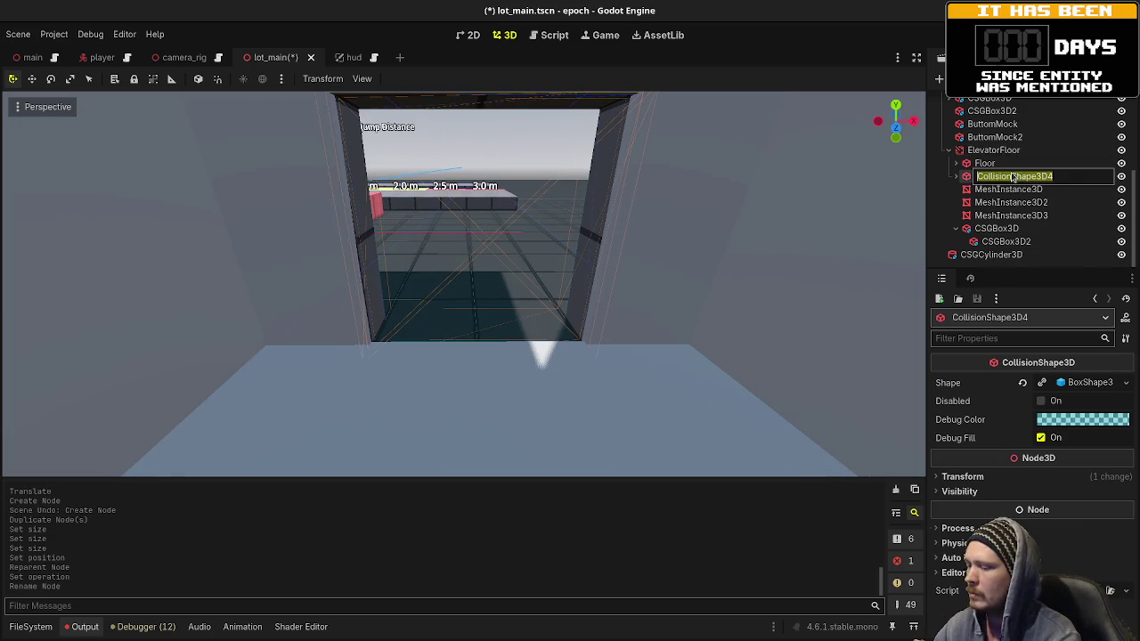